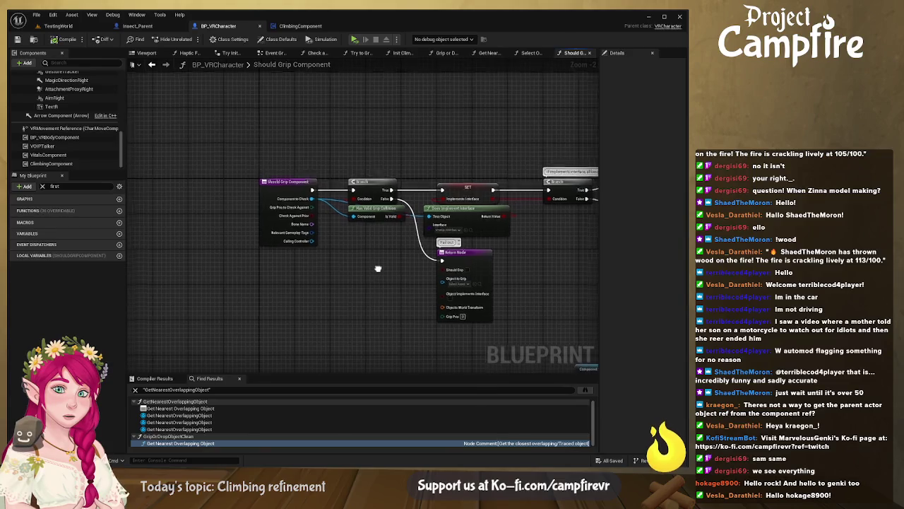
# Step: Select Has Valid Grip Collision and pan through the grip logic to the Does Implement Interface branch
pyautogui.click(371, 217)
pyautogui.moveTo(370, 217)
pyautogui.mouseDown()
pyautogui.moveTo(357, 217)
pyautogui.moveTo(371, 220)
pyautogui.mouseUp()
pyautogui.scroll(2, 370, 215)
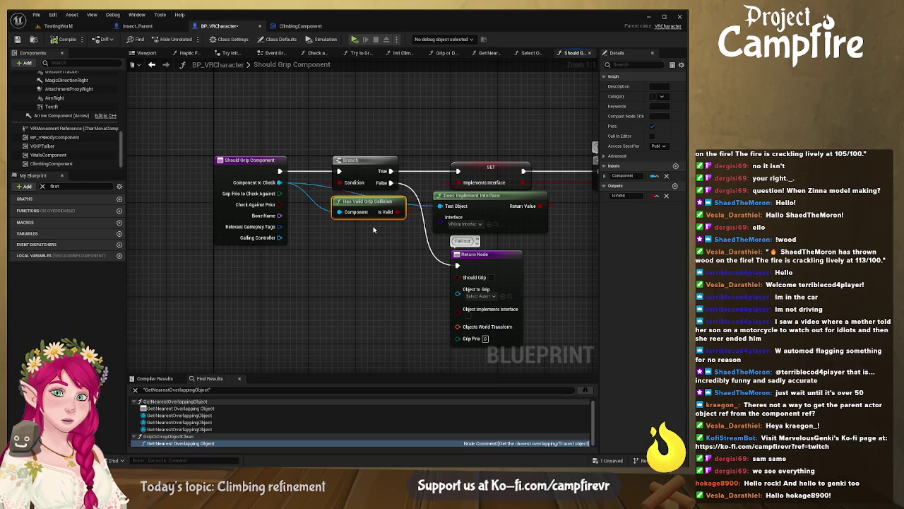
pyautogui.moveTo(394, 245); pyautogui.dragTo(356, 228)
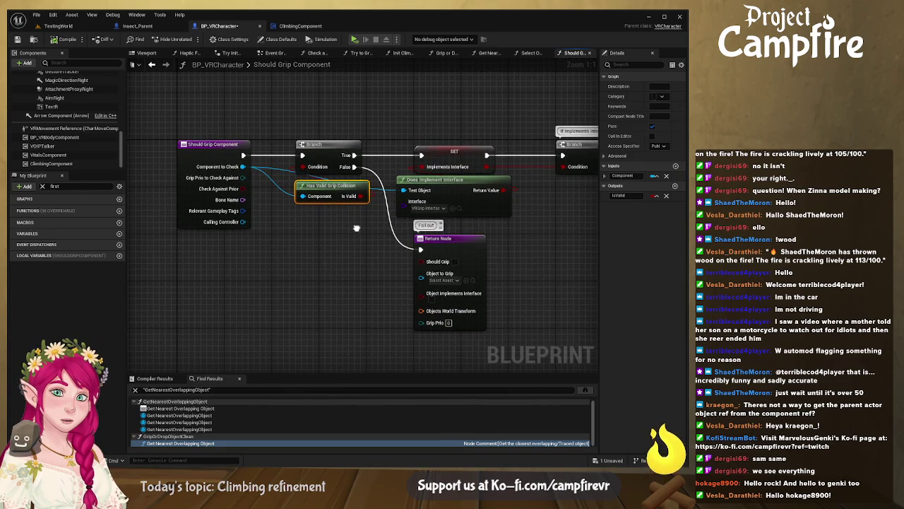
pyautogui.moveTo(412, 196); pyautogui.dragTo(366, 193)
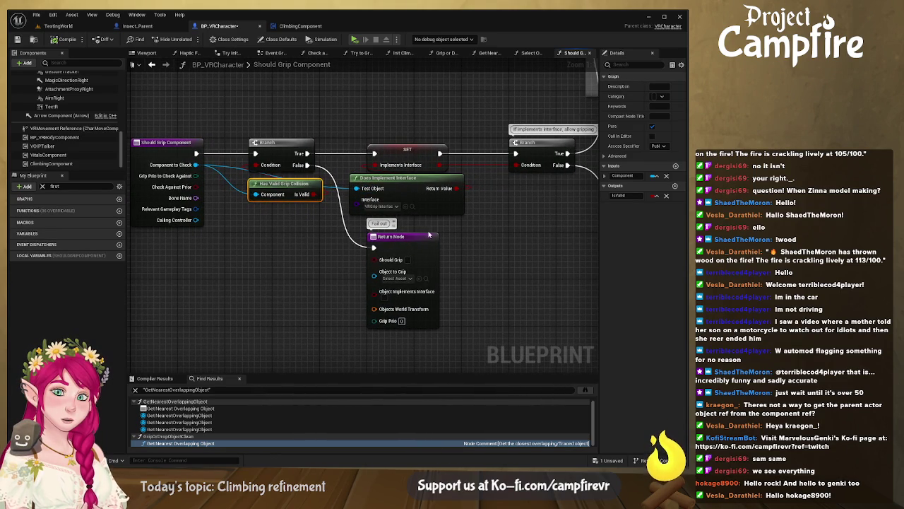
pyautogui.moveTo(499, 215)
pyautogui.mouseDown()
pyautogui.moveTo(487, 214)
pyautogui.moveTo(358, 353)
pyautogui.moveTo(305, 330)
pyautogui.moveTo(214, 344)
pyautogui.moveTo(159, 309)
pyautogui.moveTo(187, 302)
pyautogui.moveTo(367, 105)
pyautogui.moveTo(251, 183)
pyautogui.mouseUp()
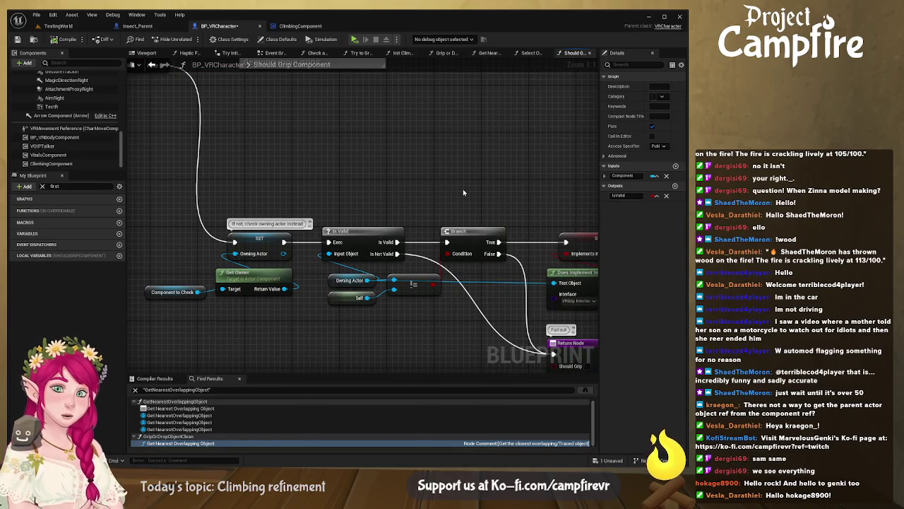
# Step: Inspect the owning-actor check and Actor Implements Interface comment, centring the Branch and Component to Check
pyautogui.moveTo(463, 192)
pyautogui.mouseDown()
pyautogui.moveTo(278, 149)
pyautogui.moveTo(222, 156)
pyautogui.moveTo(159, 216)
pyautogui.mouseUp()
pyautogui.moveTo(415, 182); pyautogui.dragTo(292, 194)
pyautogui.moveTo(444, 222); pyautogui.dragTo(219, 170)
pyautogui.scroll(-1, 382, 202)
pyautogui.moveTo(438, 166); pyautogui.dragTo(383, 163)
pyautogui.scroll(2, 383, 164)
pyautogui.moveTo(265, 196)
pyautogui.mouseDown()
pyautogui.moveTo(417, 171)
pyautogui.moveTo(325, 157)
pyautogui.mouseUp()
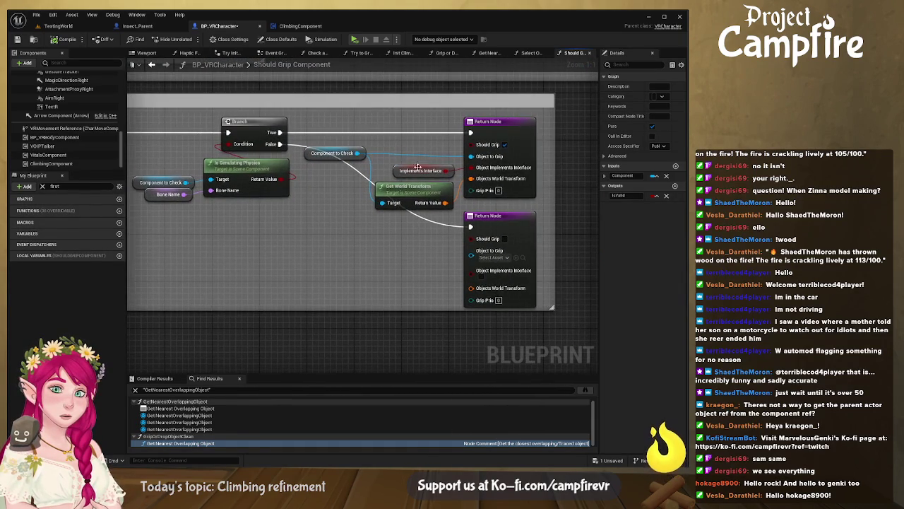
# Step: Select Component to Check, review the return nodes, then switch to ClimbingComponent's Is Object Climbable
pyautogui.click(313, 155)
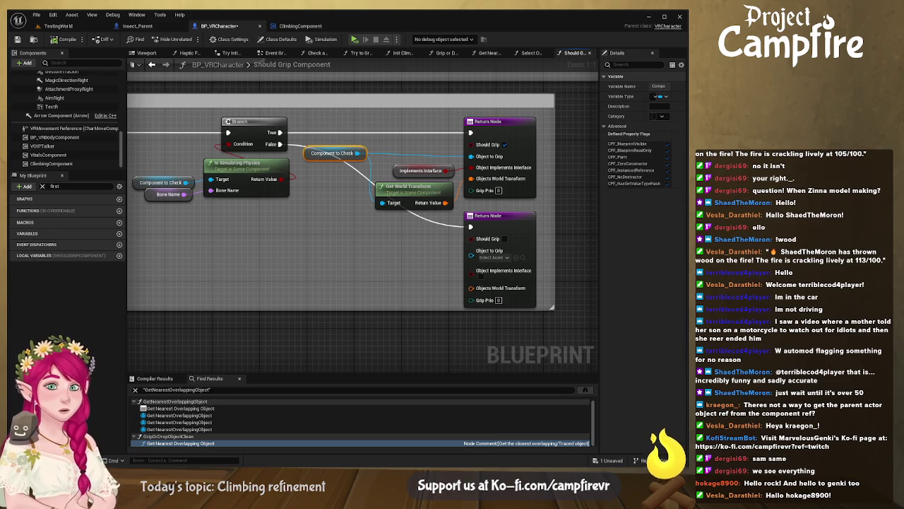
pyautogui.moveTo(212, 180); pyautogui.dragTo(385, 185)
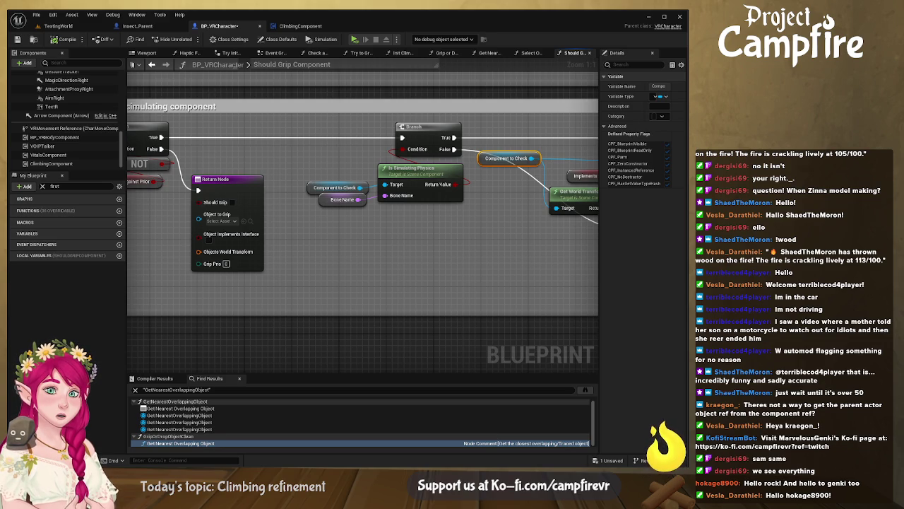
pyautogui.moveTo(544, 196)
pyautogui.mouseDown()
pyautogui.moveTo(492, 246)
pyautogui.moveTo(365, 254)
pyautogui.mouseUp()
pyautogui.click(312, 26)
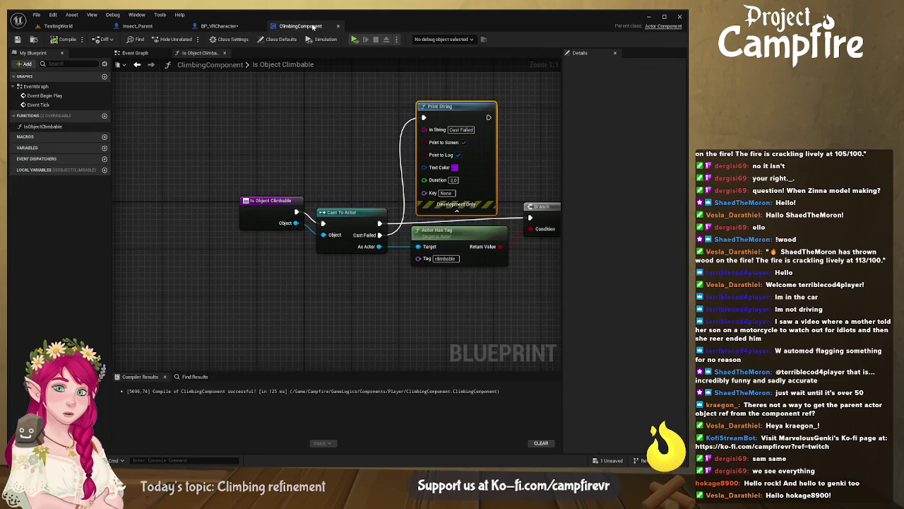
# Step: Delete the Cast To Actor, Actor Has Tag and Print String nodes from Is Object Climbable
pyautogui.moveTo(350, 216)
pyautogui.mouseDown()
pyautogui.moveTo(351, 110)
pyautogui.moveTo(368, 206)
pyautogui.moveTo(349, 303)
pyautogui.moveTo(327, 137)
pyautogui.mouseUp()
pyautogui.press('Delete')
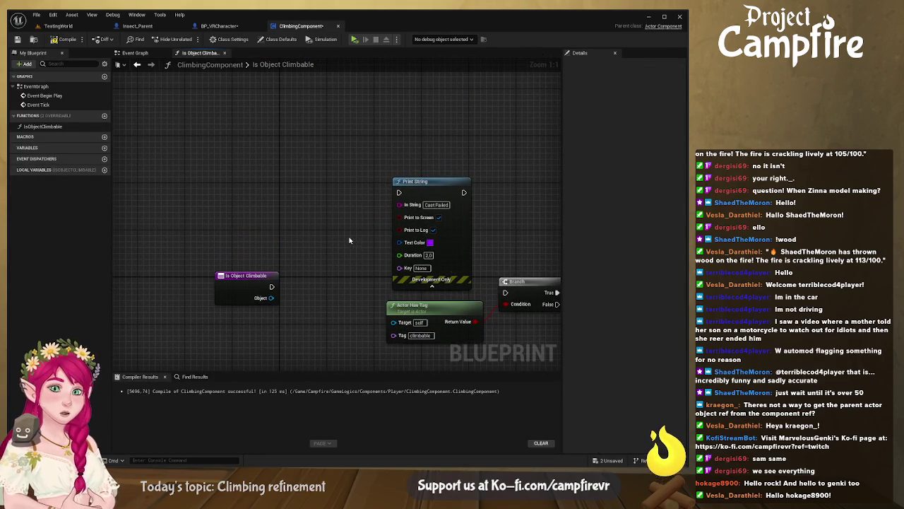
pyautogui.click(396, 305)
pyautogui.press('Delete')
pyautogui.moveTo(396, 305)
pyautogui.mouseDown()
pyautogui.moveTo(375, 247)
pyautogui.moveTo(309, 239)
pyautogui.moveTo(375, 162)
pyautogui.mouseUp()
pyautogui.click(445, 108)
pyautogui.press('Delete')
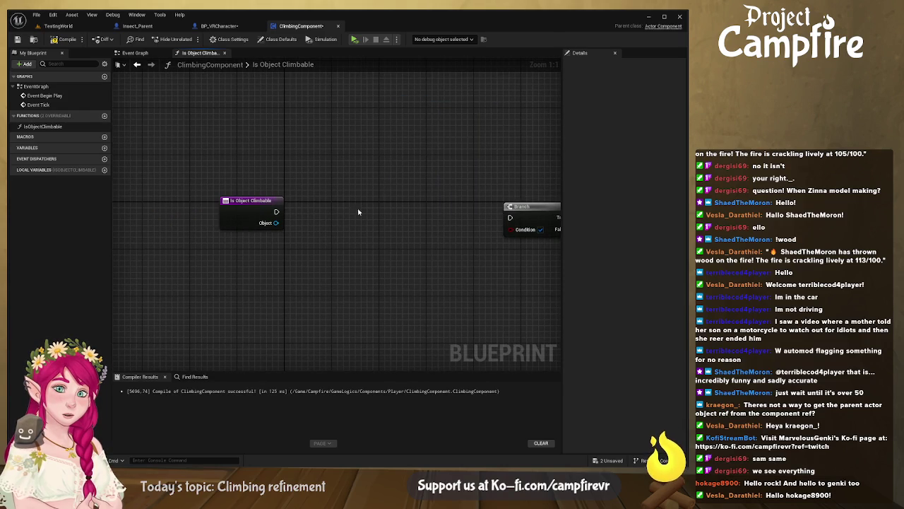
# Step: Drop a wire from the Object pin onto empty canvas, then go back to BP_VRCharacter
pyautogui.moveTo(283, 222); pyautogui.dragTo(337, 278)
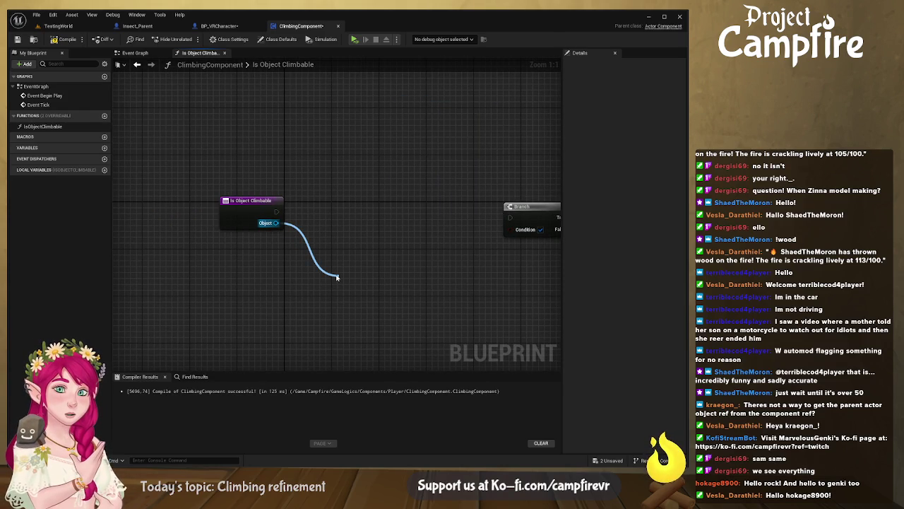
pyautogui.moveTo(337, 278); pyautogui.dragTo(284, 250)
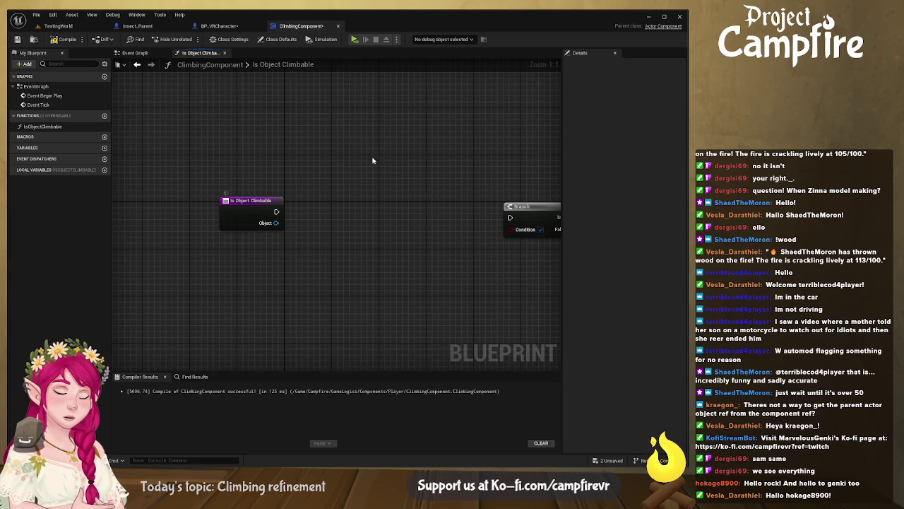
pyautogui.click(237, 29)
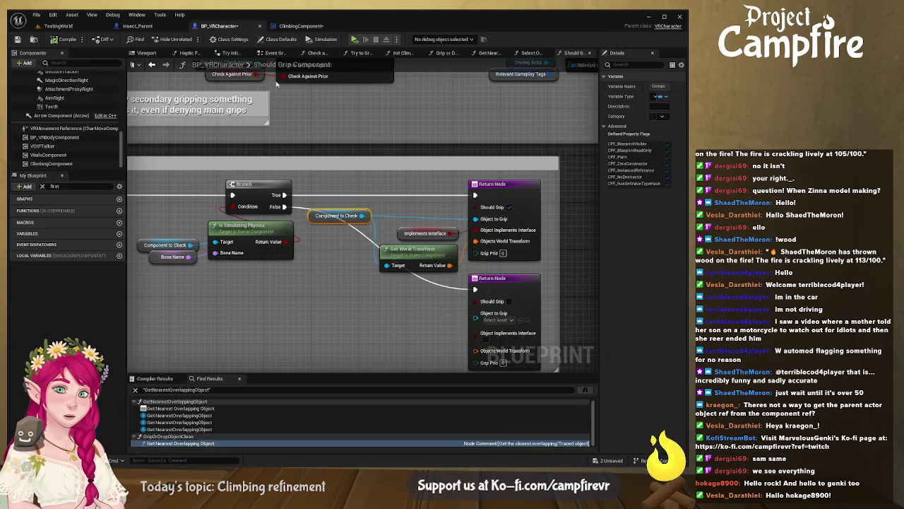
# Step: Find references to ClimbingComponent and jump to Get Nearest Overlapping Object's Is Object Climbable calls
pyautogui.click(535, 55)
pyautogui.moveTo(470, 117); pyautogui.dragTo(294, 116)
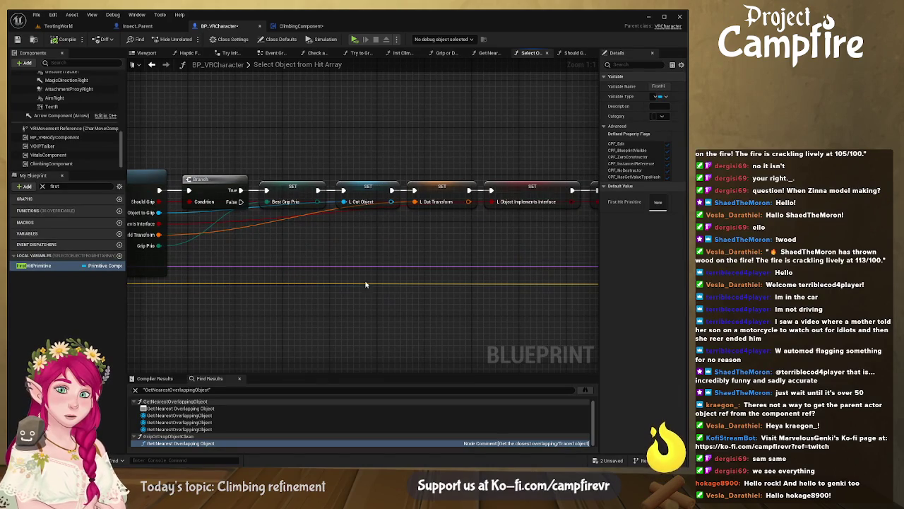
pyautogui.click(71, 165)
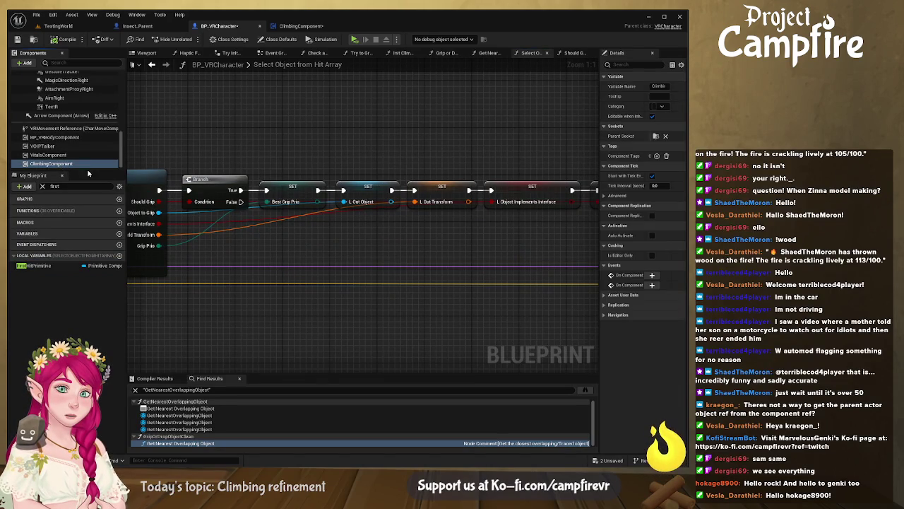
pyautogui.hotkey('shift', 'alt', 'f')
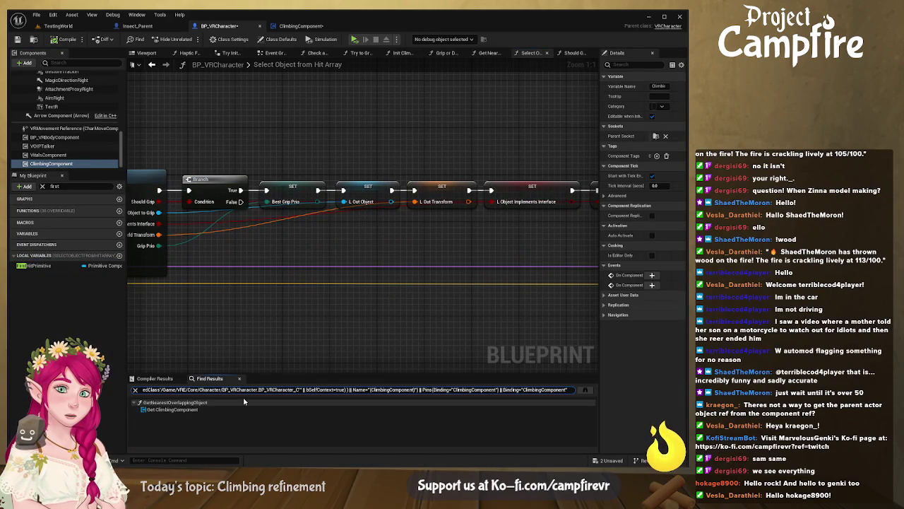
pyautogui.click(225, 409)
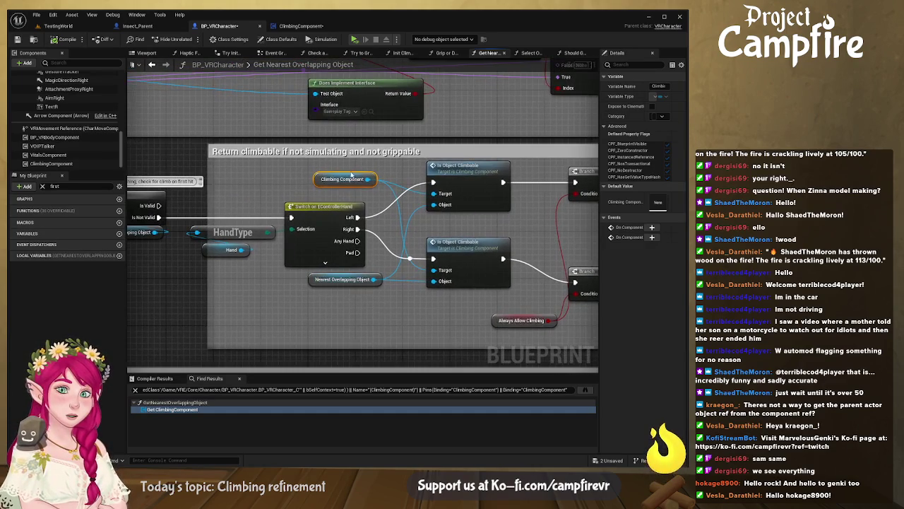
pyautogui.moveTo(353, 280); pyautogui.dragTo(329, 281)
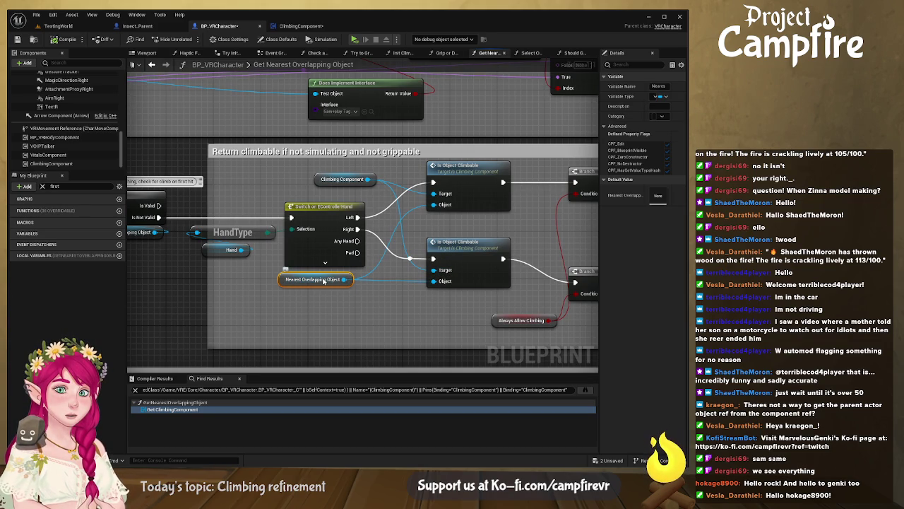
pyautogui.moveTo(312, 280); pyautogui.dragTo(433, 286)
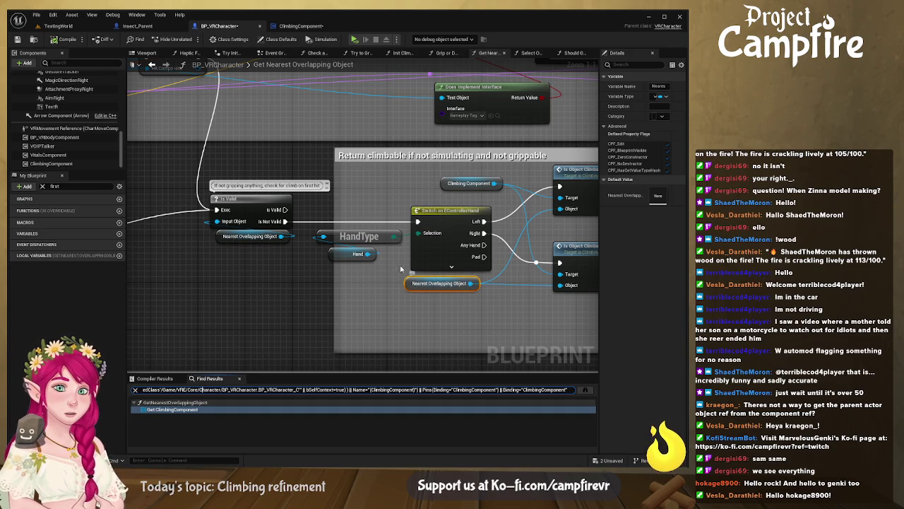
# Step: In Is Object Climbable, feed the Object pin into a new Cast To PrimitiveComponent node
pyautogui.click(301, 26)
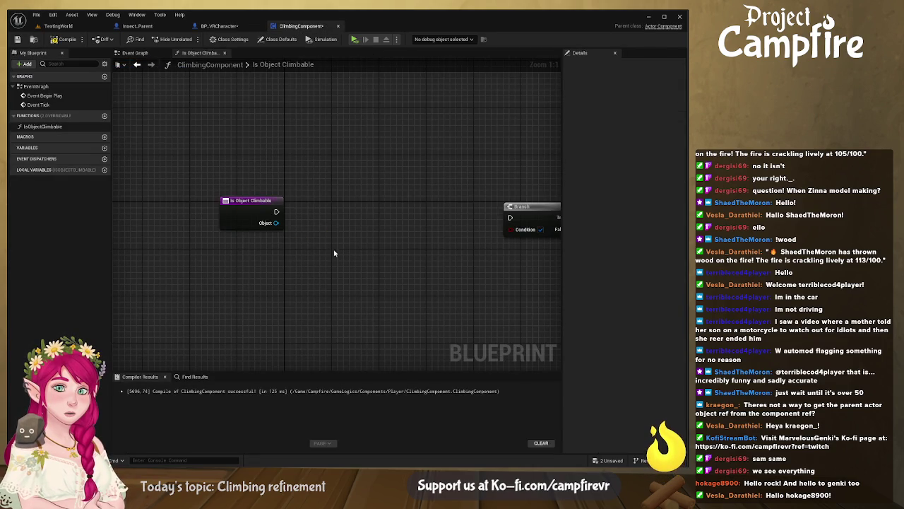
pyautogui.moveTo(280, 226); pyautogui.dragTo(356, 213)
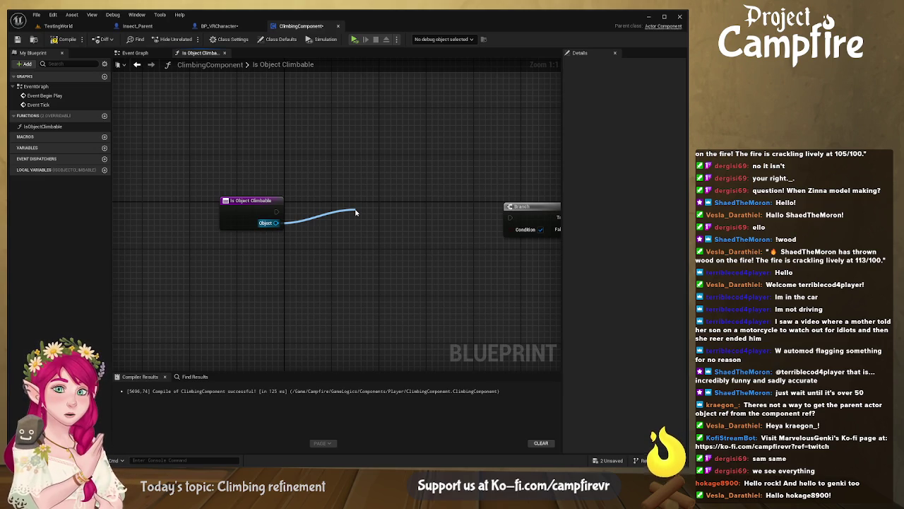
pyautogui.moveTo(356, 213); pyautogui.dragTo(356, 212)
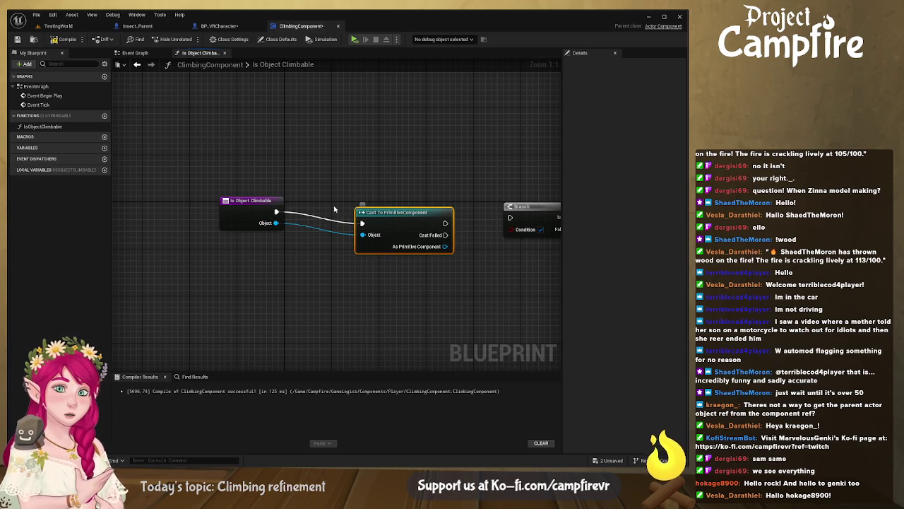
pyautogui.moveTo(410, 200); pyautogui.dragTo(360, 201)
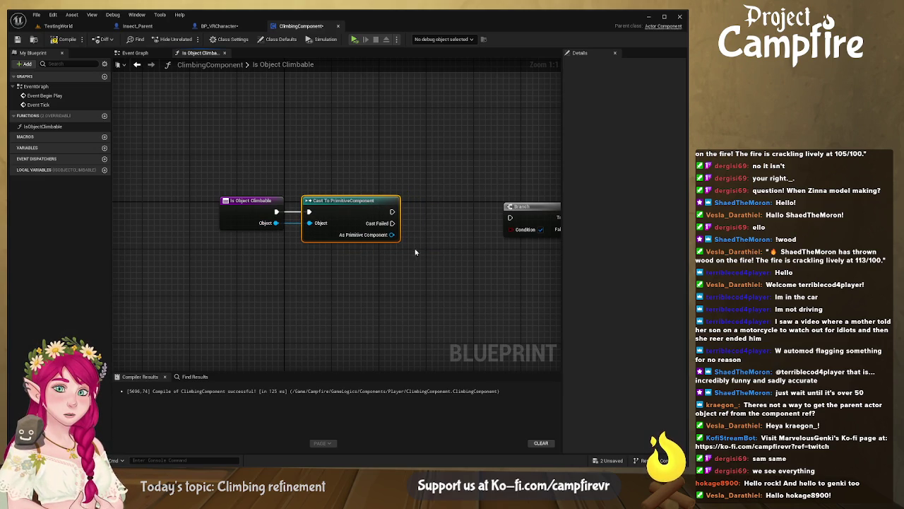
pyautogui.moveTo(403, 258); pyautogui.dragTo(340, 280)
# Step: Add Print String nodes saying WORKED on cast success and FAILED on Cast Failed
pyautogui.moveTo(330, 232)
pyautogui.mouseDown()
pyautogui.moveTo(389, 188)
pyautogui.moveTo(389, 162)
pyautogui.moveTo(412, 163)
pyautogui.mouseUp()
pyautogui.click(403, 173)
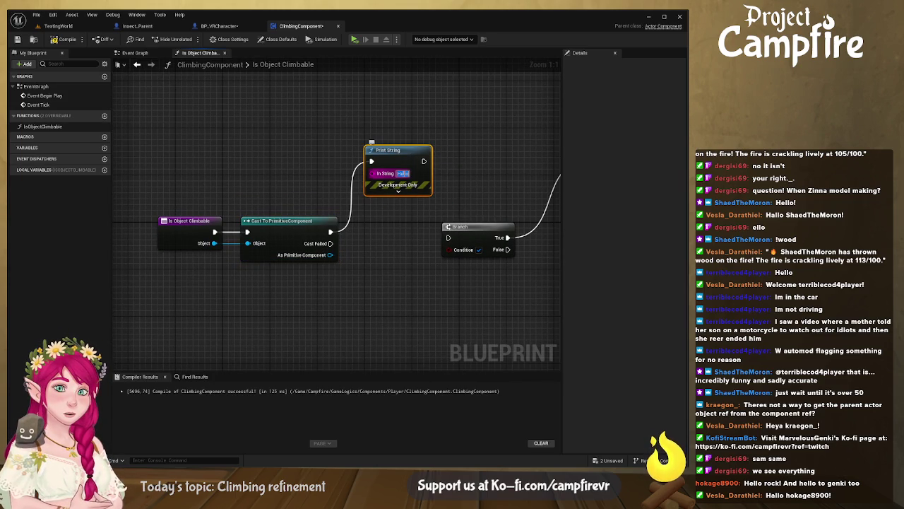
pyautogui.write('WORKED')
pyautogui.press('Return')
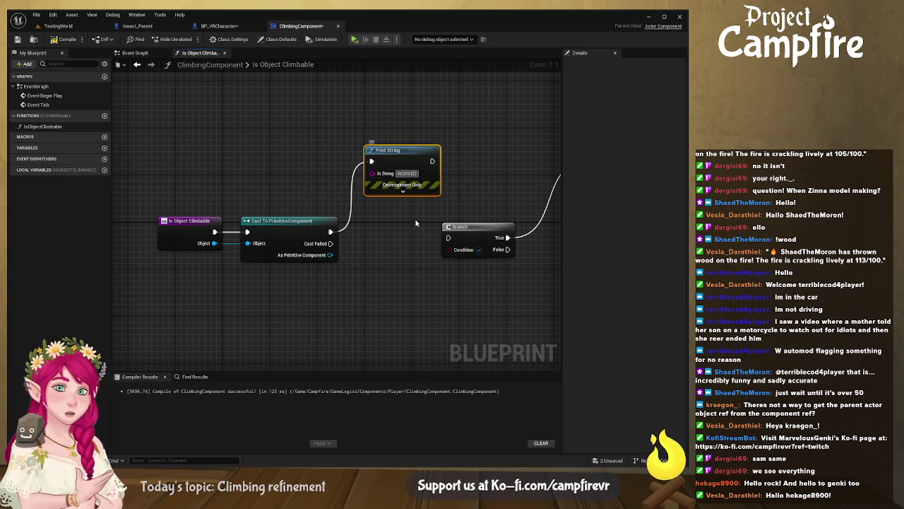
pyautogui.moveTo(330, 243); pyautogui.dragTo(357, 307)
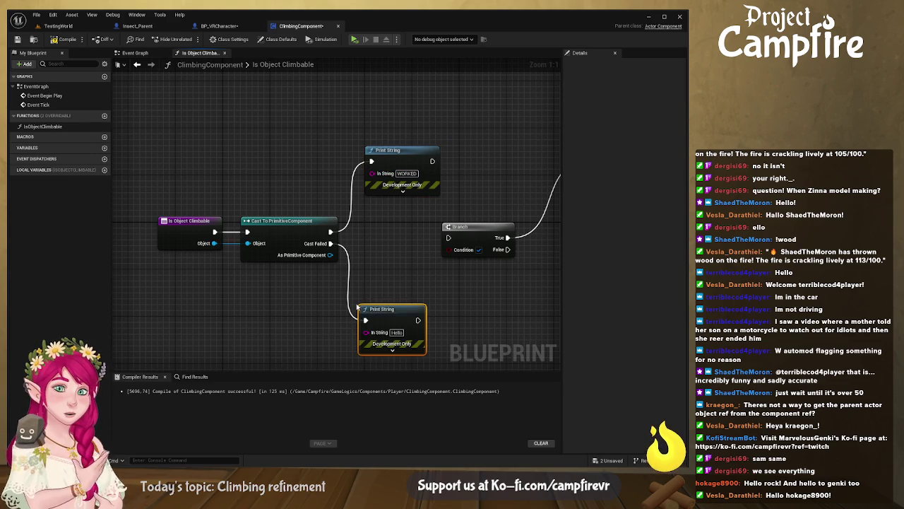
pyautogui.click(397, 332)
pyautogui.write('FAILED')
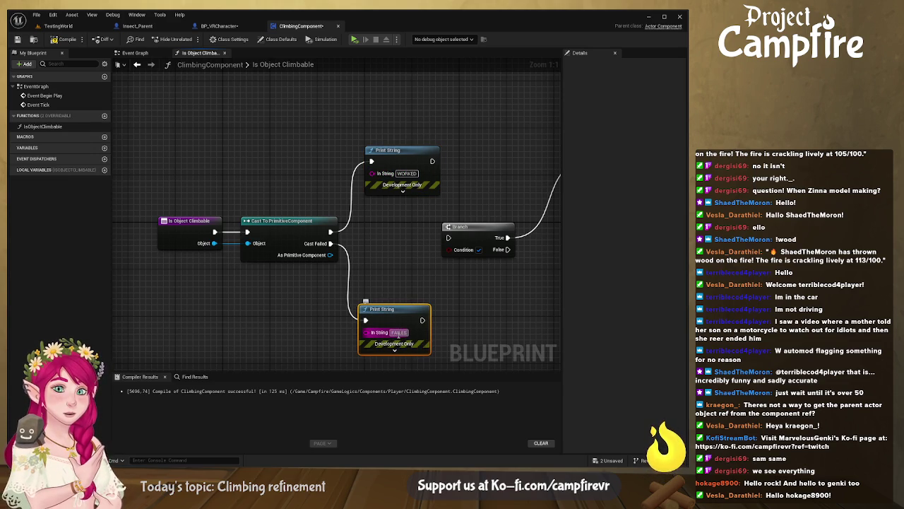
pyautogui.press('Return')
pyautogui.click(392, 292)
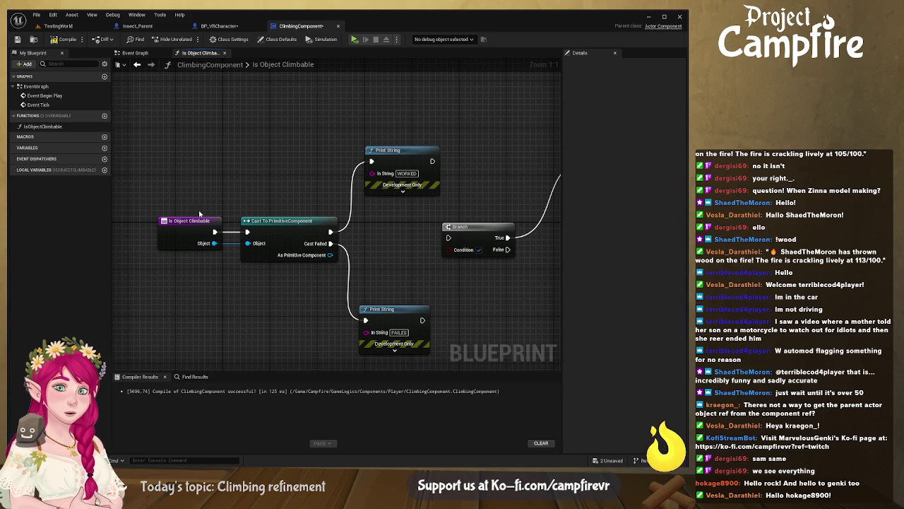
# Step: Compile and save the ClimbingComponent blueprint, then return to BP_VRCharacter
pyautogui.click(67, 39)
pyautogui.click(18, 39)
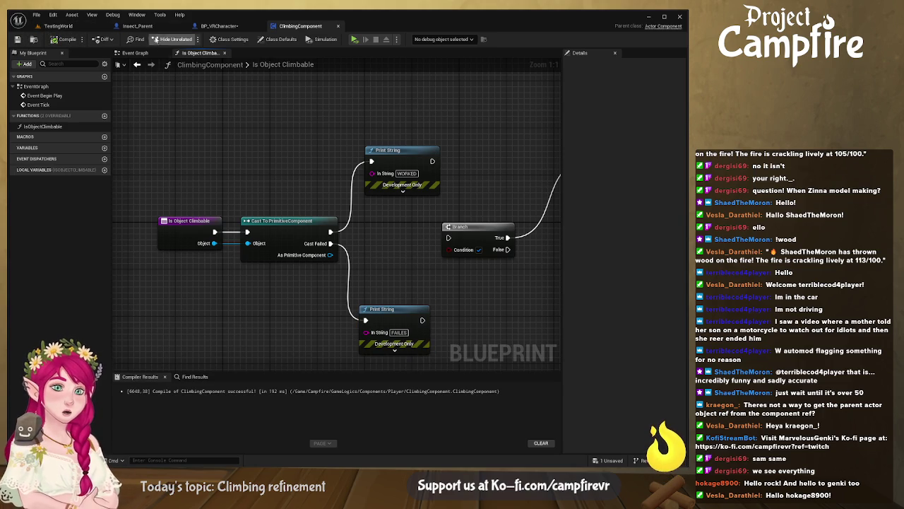
pyautogui.click(212, 26)
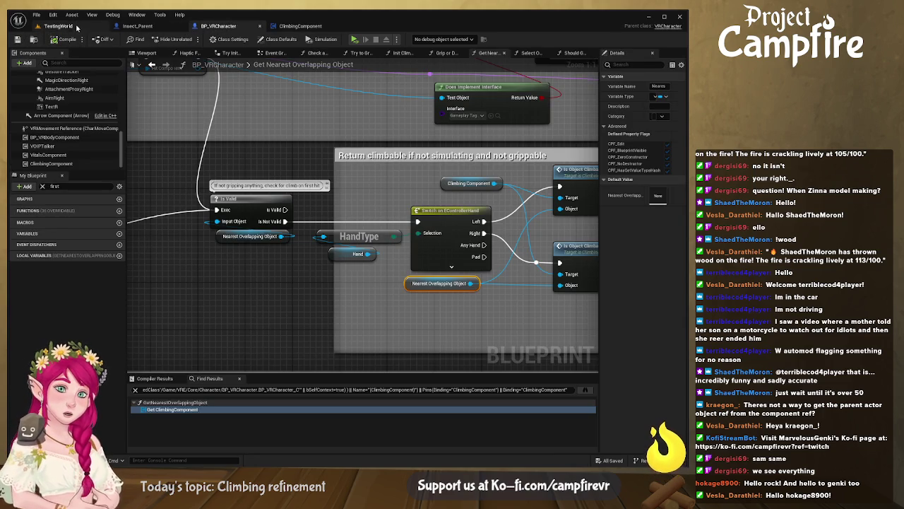
# Step: Play-test climbing in the TestingWorld level, then go back to the BP_VRCharacter blueprint
pyautogui.click(60, 26)
pyautogui.click(188, 39)
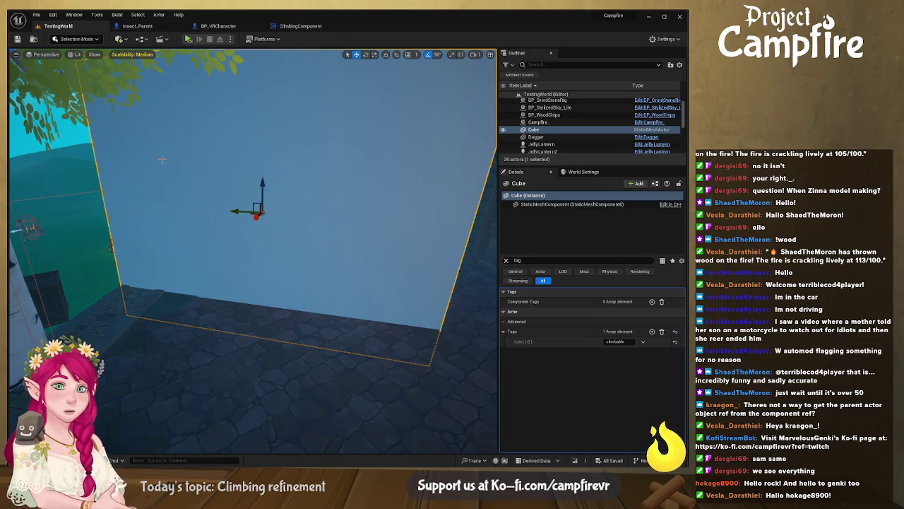
pyautogui.click(322, 26)
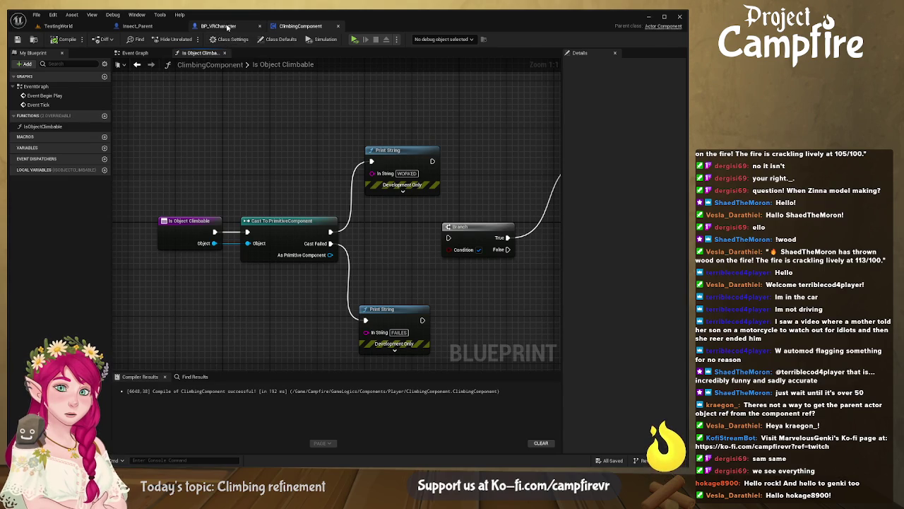
pyautogui.click(220, 27)
# Step: Search My Blueprint for 'near' and find all references to NearestOverlappingObject
pyautogui.click(244, 236)
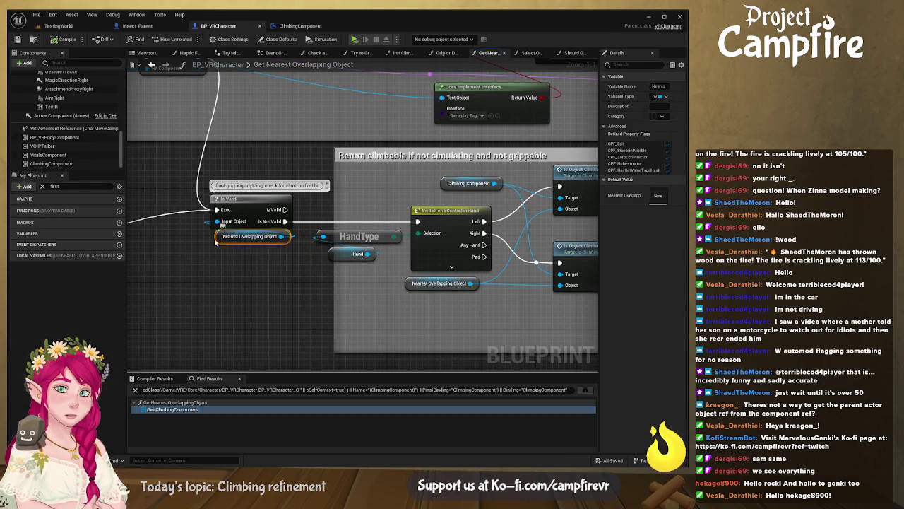
pyautogui.doubleClick(64, 186)
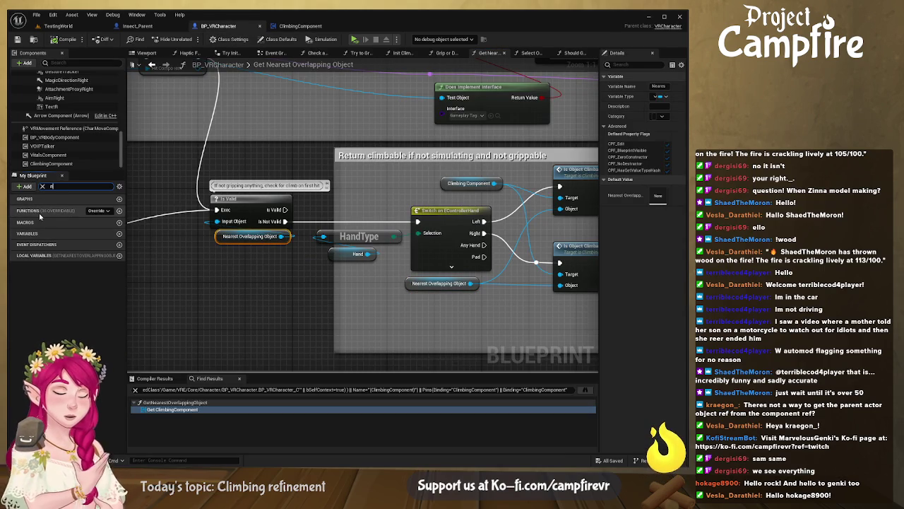
pyautogui.write('near')
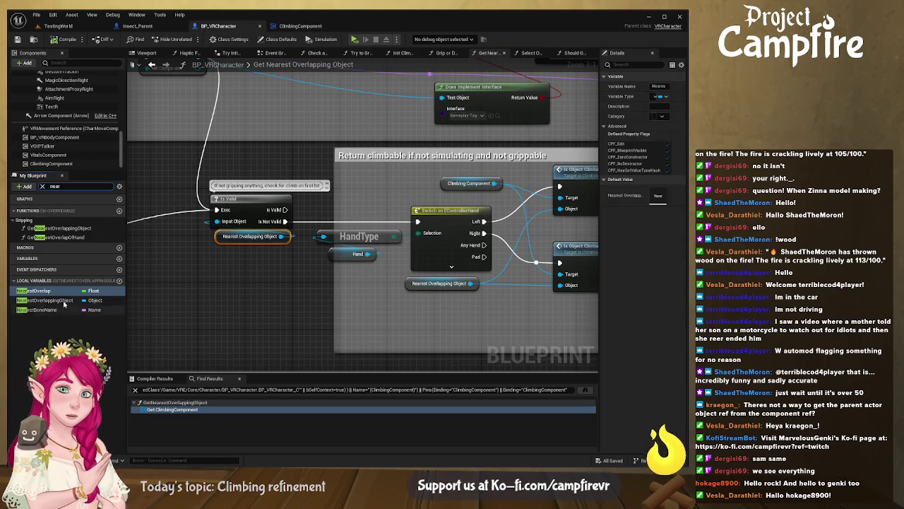
pyautogui.click(85, 301)
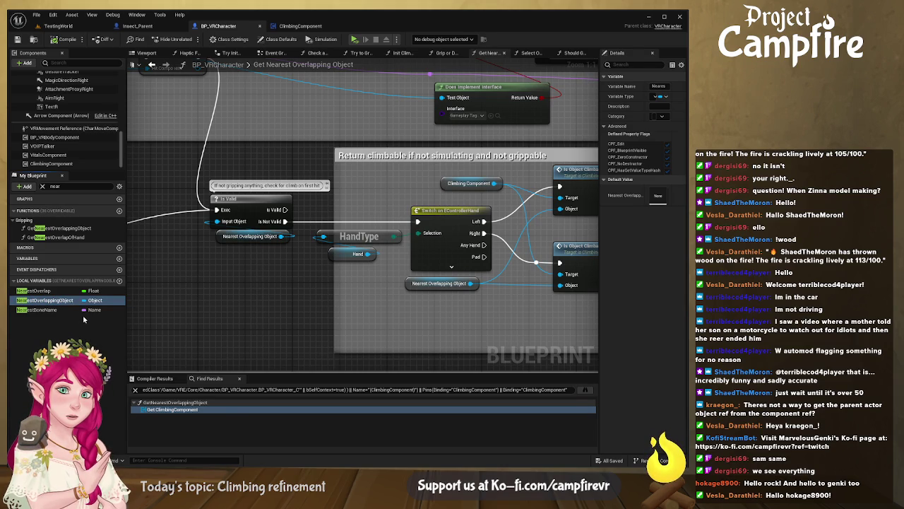
pyautogui.hotkey('shift', 'alt', 'f')
# Step: Enlarge Find Results, jump to the NearestOverlappingObject setter and open Select Object from Hit Array
pyautogui.moveTo(265, 374)
pyautogui.mouseDown()
pyautogui.moveTo(258, 255)
pyautogui.moveTo(271, 374)
pyautogui.moveTo(289, 297)
pyautogui.moveTo(288, 312)
pyautogui.mouseUp()
pyautogui.click(168, 354)
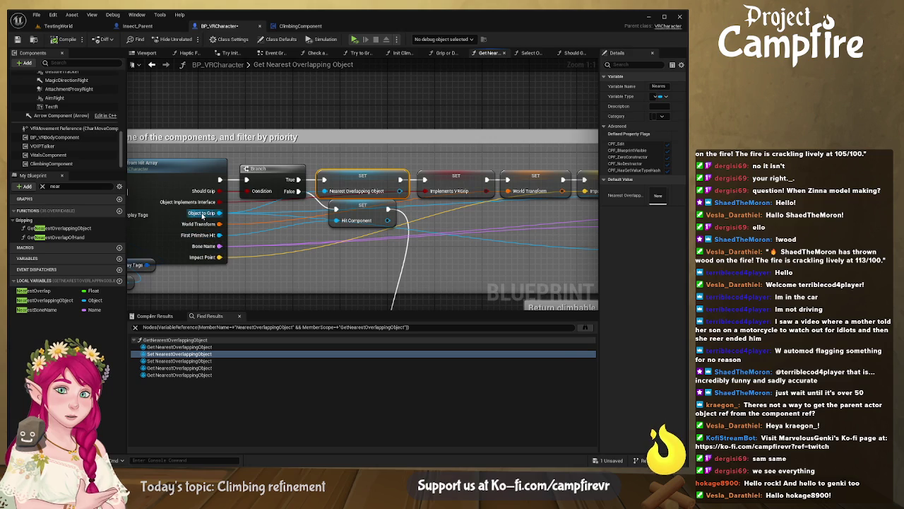
pyautogui.moveTo(192, 191); pyautogui.dragTo(326, 202)
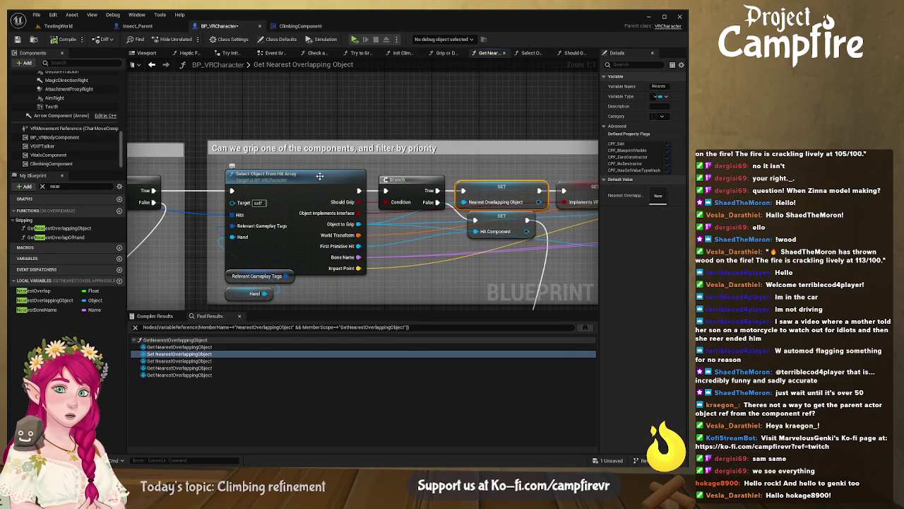
pyautogui.doubleClick(323, 181)
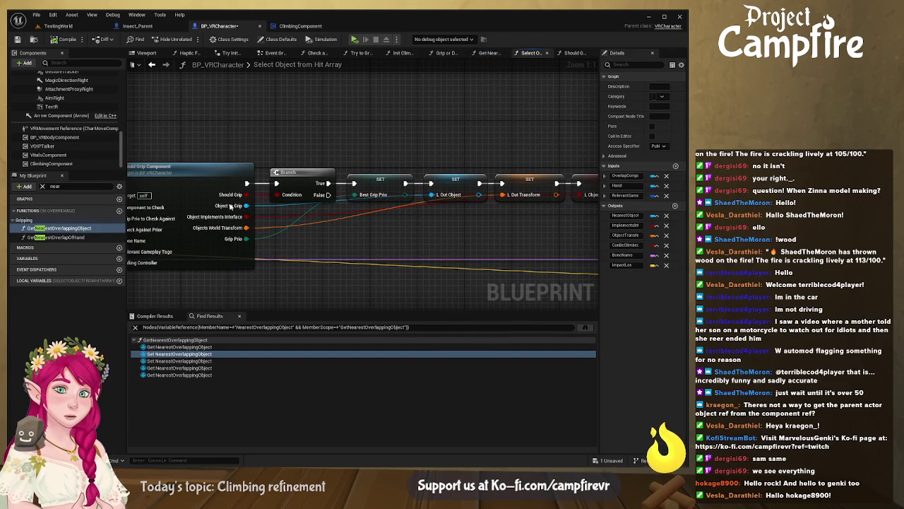
# Step: Pan and zoom across Select Object from Hit Array from Should Grip Component to the Branch and SET nodes
pyautogui.moveTo(229, 173); pyautogui.dragTo(451, 172)
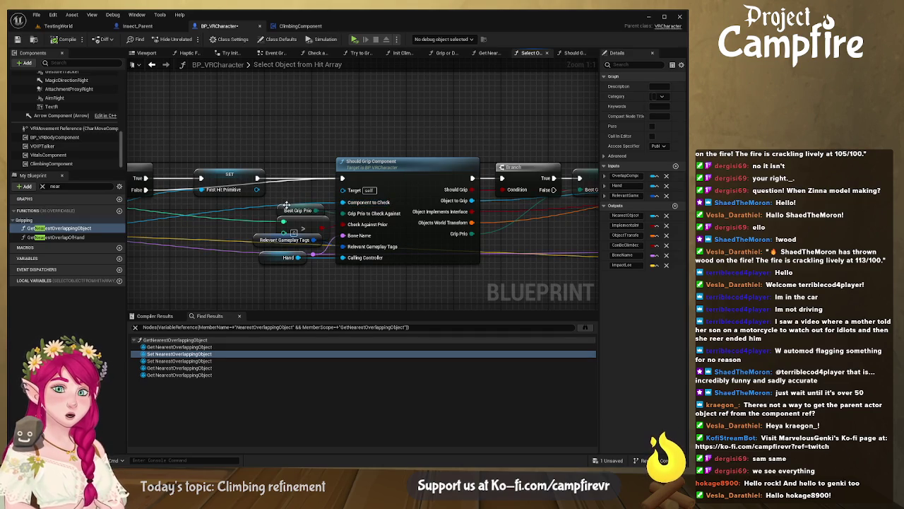
pyautogui.moveTo(440, 215); pyautogui.dragTo(355, 220)
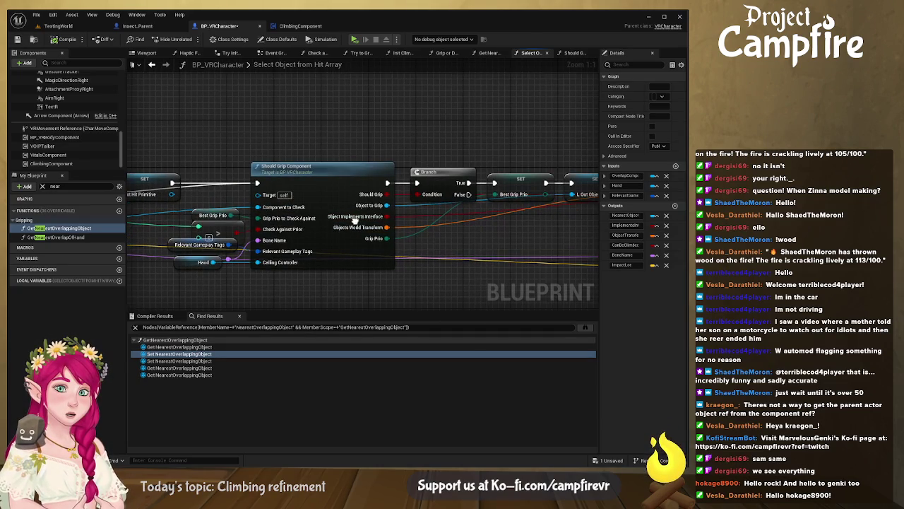
pyautogui.moveTo(423, 233); pyautogui.dragTo(316, 231)
pyautogui.scroll(-4, 316, 231)
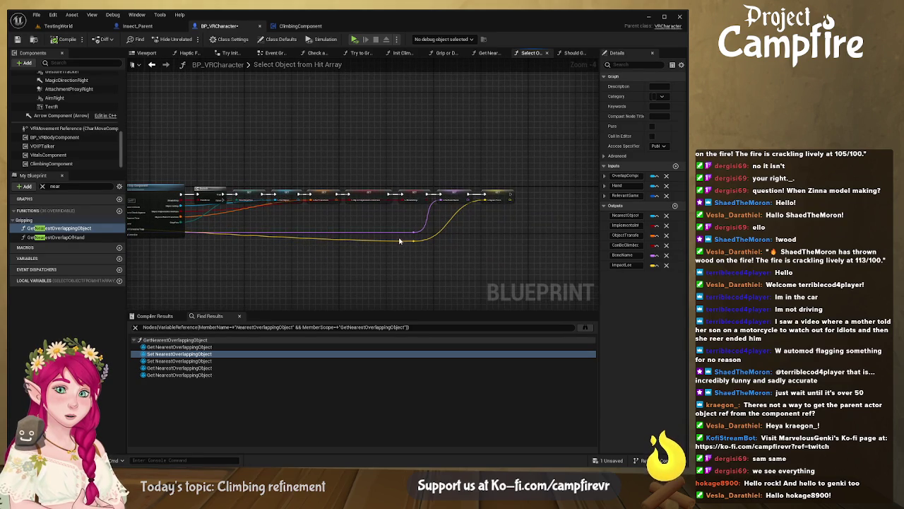
pyautogui.scroll(1, 356, 253)
pyautogui.moveTo(335, 229); pyautogui.dragTo(247, 243)
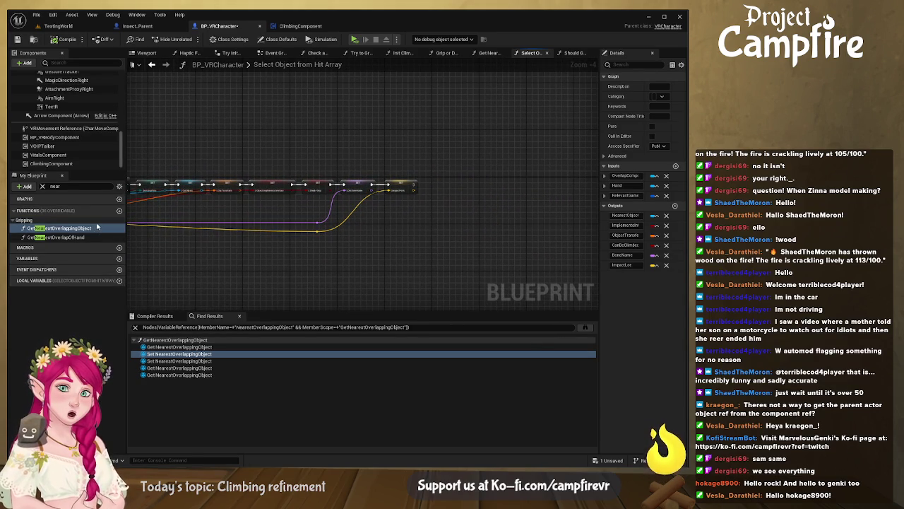
# Step: Create a new BP_VRCharacter variable named ClimbableObjectRef
pyautogui.click(119, 258)
pyautogui.write('Clim')
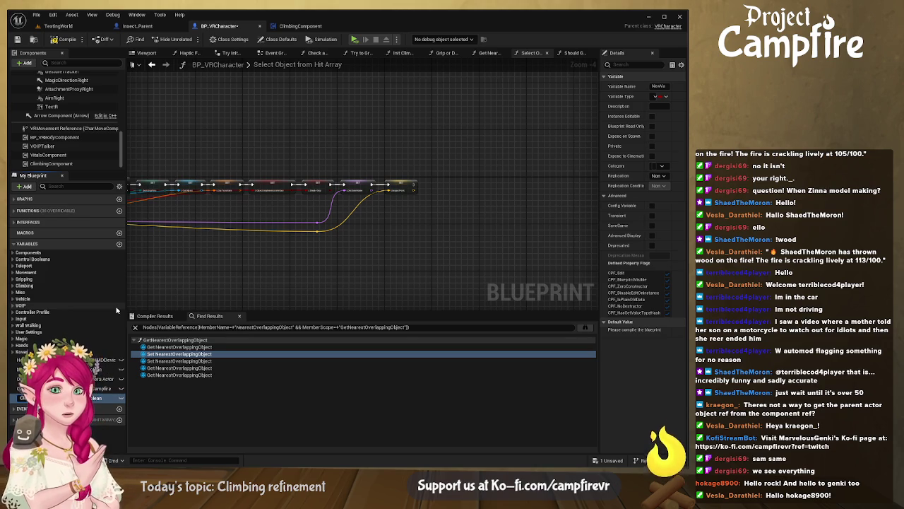
pyautogui.press('Return')
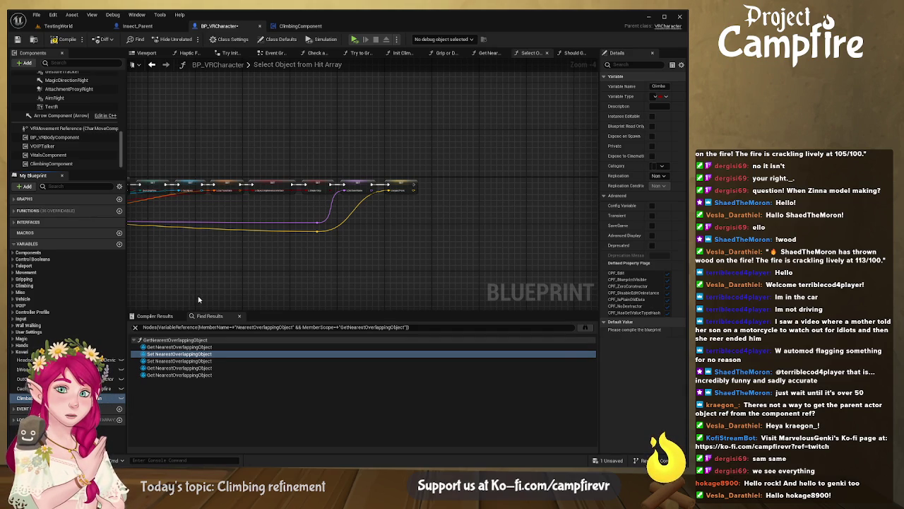
pyautogui.scroll(1, 198, 300)
pyautogui.moveTo(198, 299); pyautogui.dragTo(381, 290)
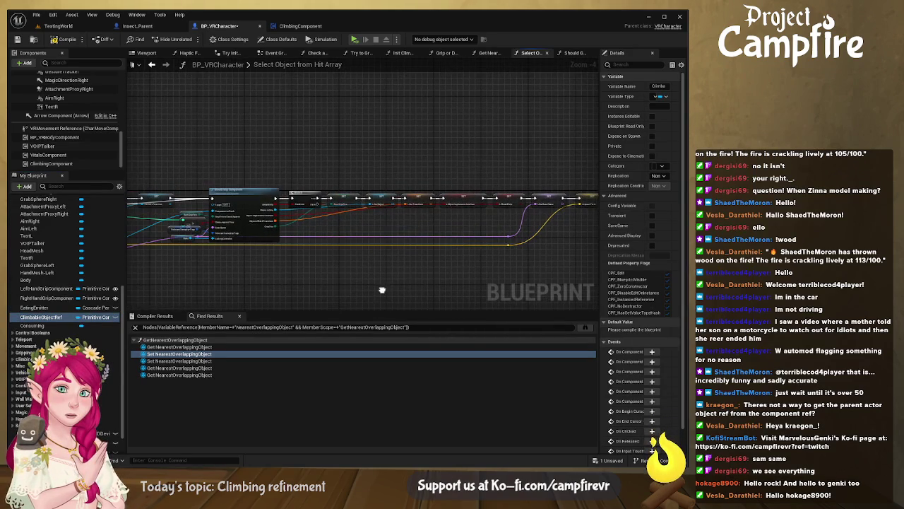
# Step: Paste a SET ClimbableObjectRef node, add a reroute, and chain the last SET into it
pyautogui.moveTo(230, 281)
pyautogui.mouseDown()
pyautogui.moveTo(263, 295)
pyautogui.moveTo(233, 289)
pyautogui.moveTo(267, 290)
pyautogui.mouseUp()
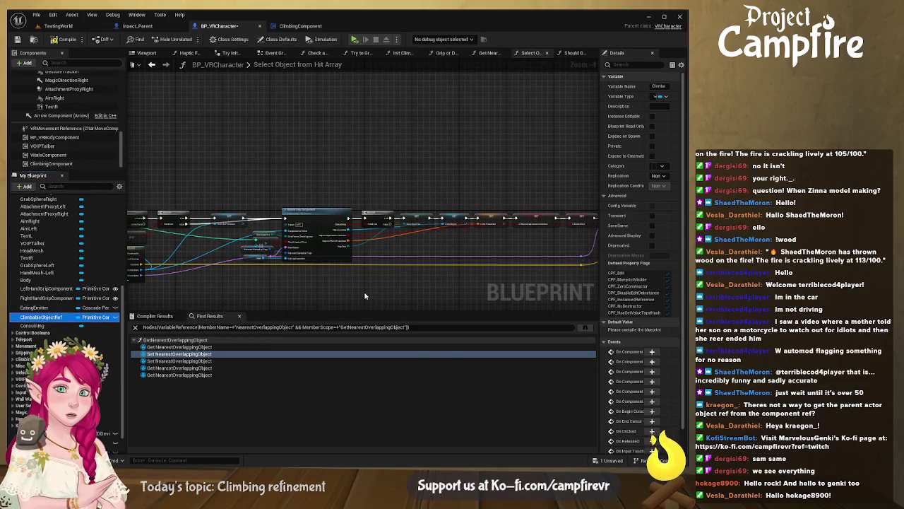
pyautogui.hotkey('ctrl', 'v')
pyautogui.moveTo(302, 278); pyautogui.dragTo(366, 251)
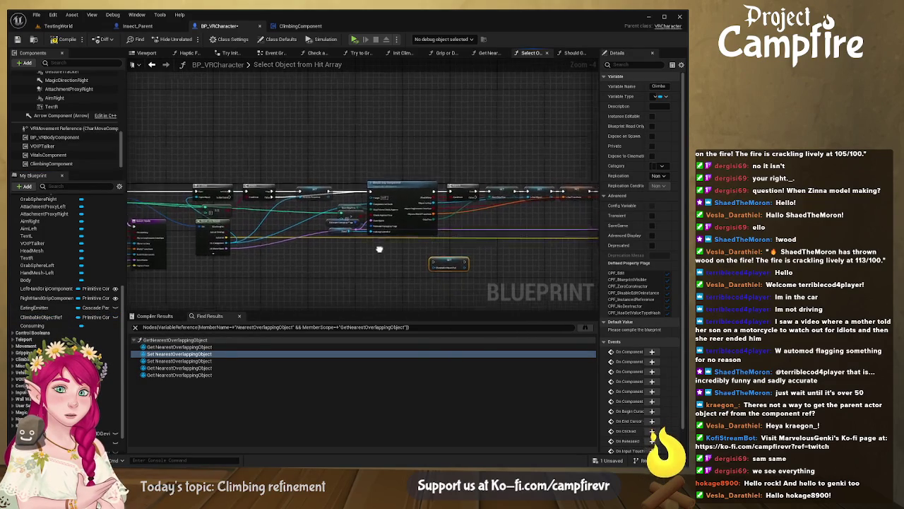
pyautogui.scroll(5, 336, 248)
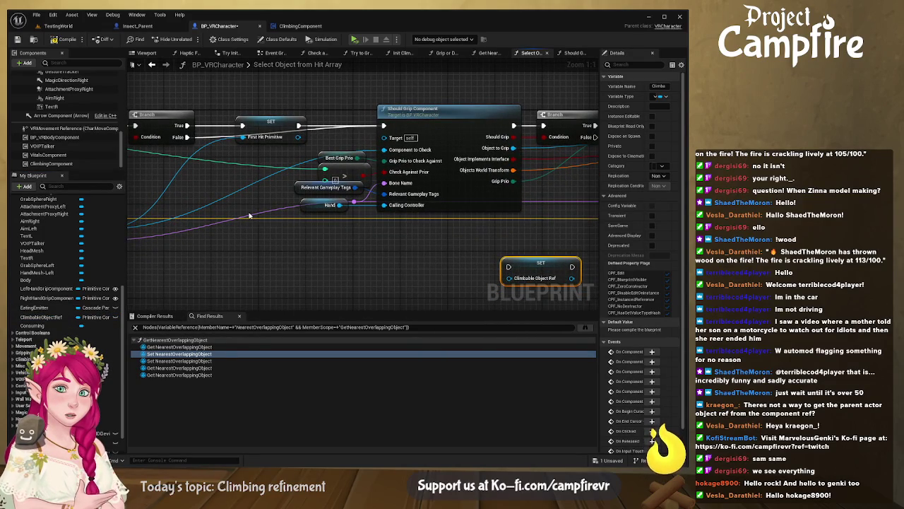
pyautogui.doubleClick(202, 210)
pyautogui.moveTo(207, 202)
pyautogui.mouseDown()
pyautogui.moveTo(470, 288)
pyautogui.moveTo(195, 212)
pyautogui.moveTo(236, 236)
pyautogui.moveTo(508, 277)
pyautogui.moveTo(177, 243)
pyautogui.moveTo(194, 233)
pyautogui.moveTo(506, 200)
pyautogui.moveTo(562, 151)
pyautogui.moveTo(535, 128)
pyautogui.moveTo(563, 102)
pyautogui.mouseUp()
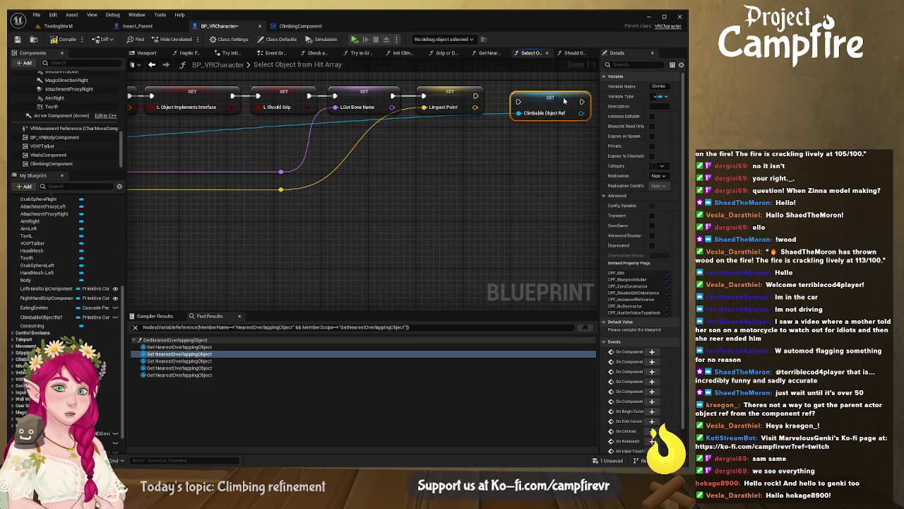
pyautogui.moveTo(475, 95)
pyautogui.mouseDown()
pyautogui.moveTo(525, 107)
pyautogui.moveTo(523, 97)
pyautogui.mouseUp()
# Step: Pan across Should Grip Component, the Branch, For Each Loop and Return Node to review the chain
pyautogui.moveTo(363, 143)
pyautogui.mouseDown()
pyautogui.moveTo(426, 188)
pyautogui.moveTo(579, 187)
pyautogui.mouseUp()
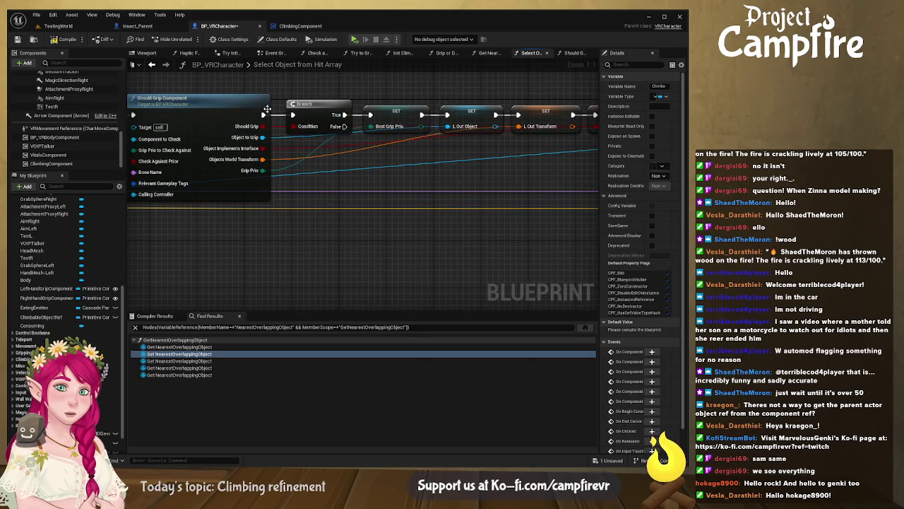
pyautogui.moveTo(465, 118)
pyautogui.mouseDown()
pyautogui.moveTo(457, 147)
pyautogui.moveTo(388, 158)
pyautogui.mouseUp()
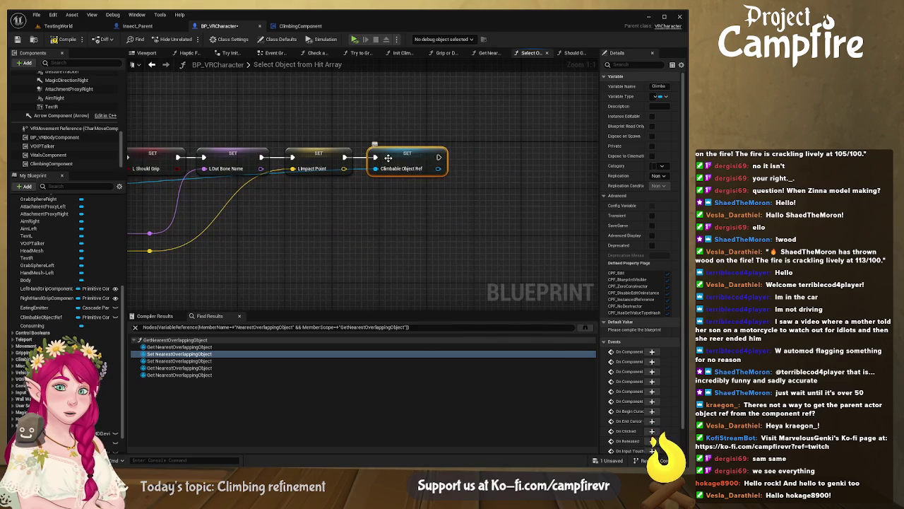
pyautogui.moveTo(311, 206)
pyautogui.mouseDown()
pyautogui.moveTo(297, 239)
pyautogui.moveTo(429, 220)
pyautogui.moveTo(505, 258)
pyautogui.moveTo(583, 254)
pyautogui.moveTo(587, 230)
pyautogui.moveTo(573, 214)
pyautogui.moveTo(440, 199)
pyautogui.moveTo(322, 215)
pyautogui.mouseUp()
pyautogui.moveTo(494, 185)
pyautogui.mouseDown()
pyautogui.moveTo(424, 187)
pyautogui.moveTo(505, 161)
pyautogui.mouseUp()
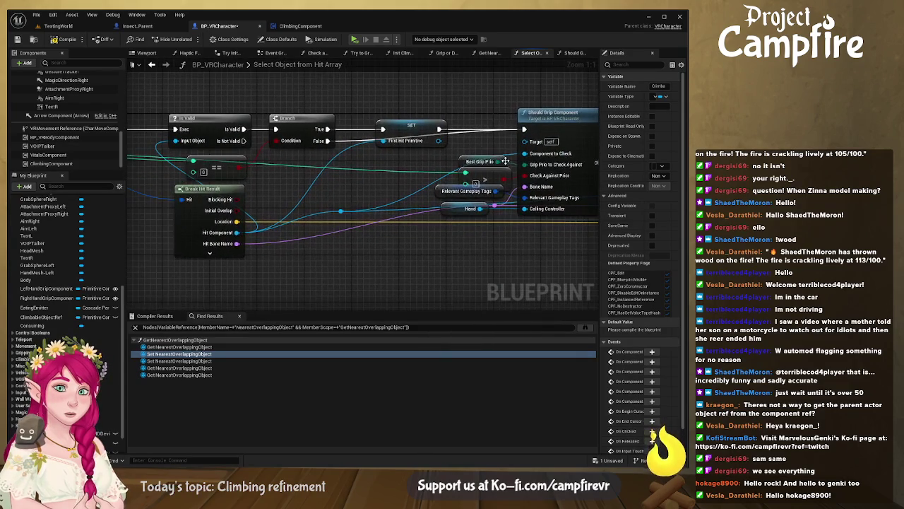
pyautogui.moveTo(346, 182); pyautogui.dragTo(579, 218)
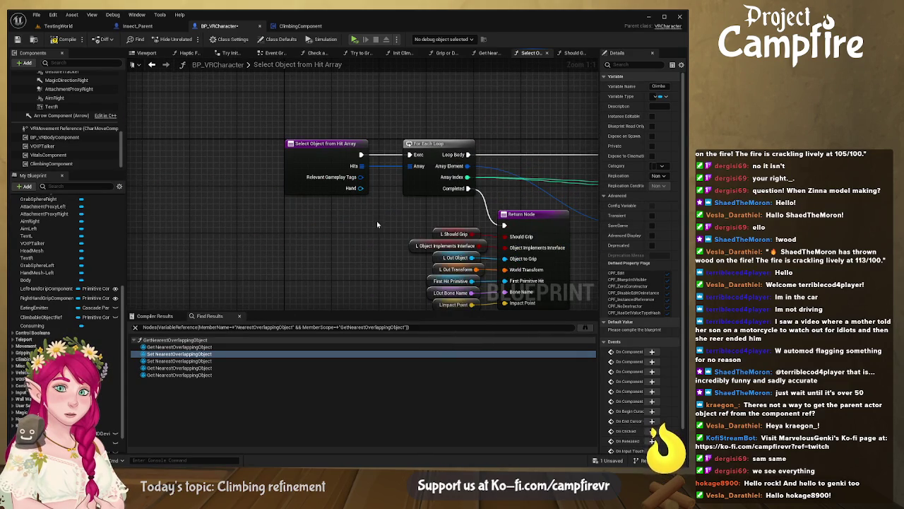
# Step: Add a ClimbableObject output after ImpactPoint on the Return Node via the Details Outputs list
pyautogui.moveTo(395, 239); pyautogui.dragTo(149, 234)
pyautogui.moveTo(392, 223)
pyautogui.mouseDown()
pyautogui.moveTo(249, 227)
pyautogui.moveTo(368, 198)
pyautogui.mouseUp()
pyautogui.moveTo(290, 210); pyautogui.dragTo(533, 211)
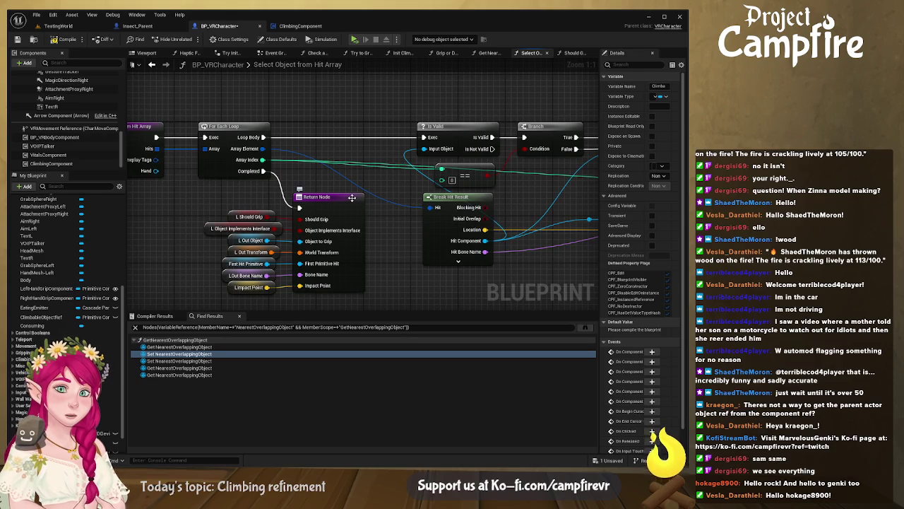
pyautogui.click(352, 198)
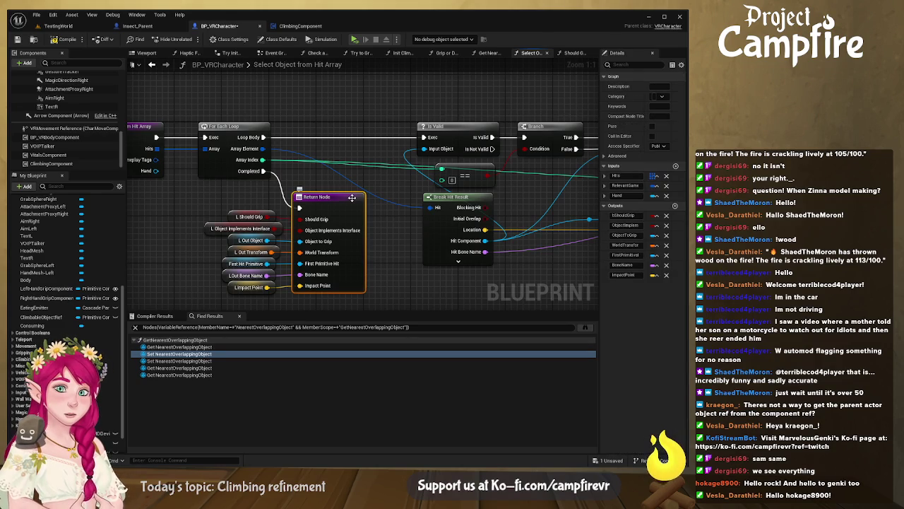
pyautogui.moveTo(344, 215); pyautogui.dragTo(359, 147)
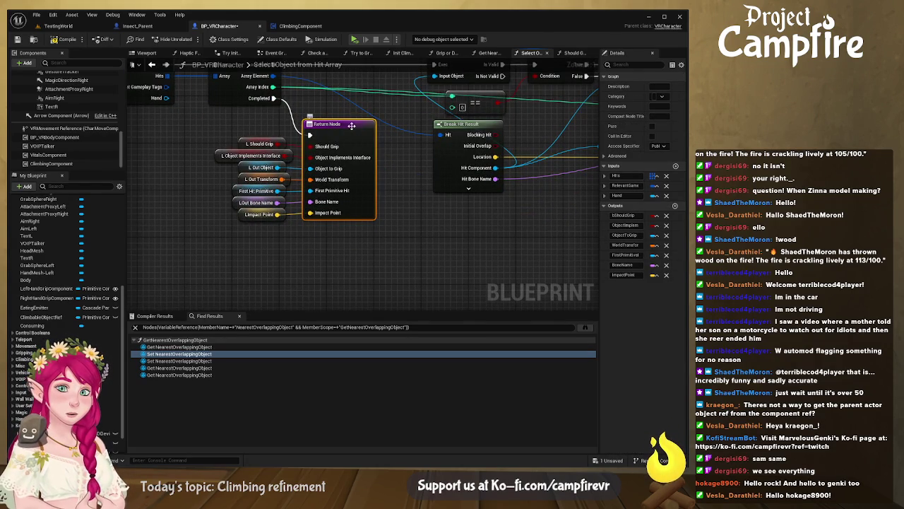
pyautogui.moveTo(601, 205); pyautogui.dragTo(521, 205)
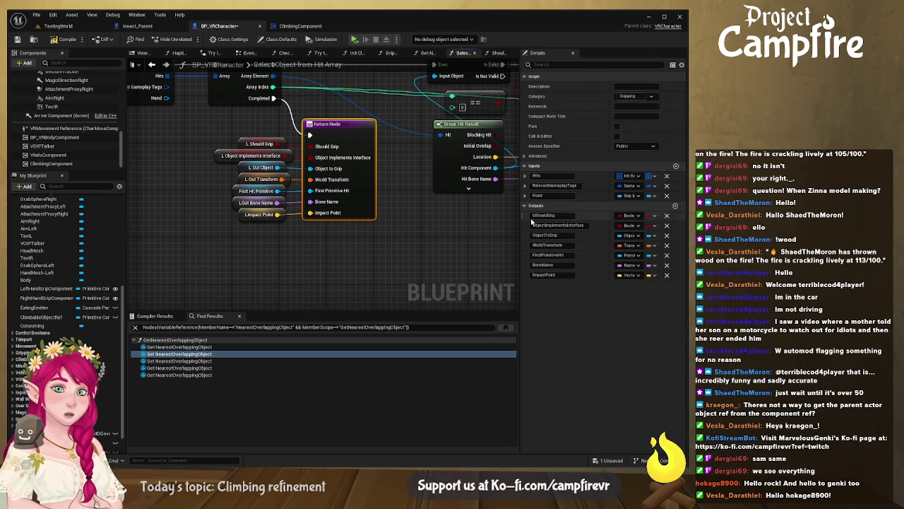
pyautogui.click(676, 208)
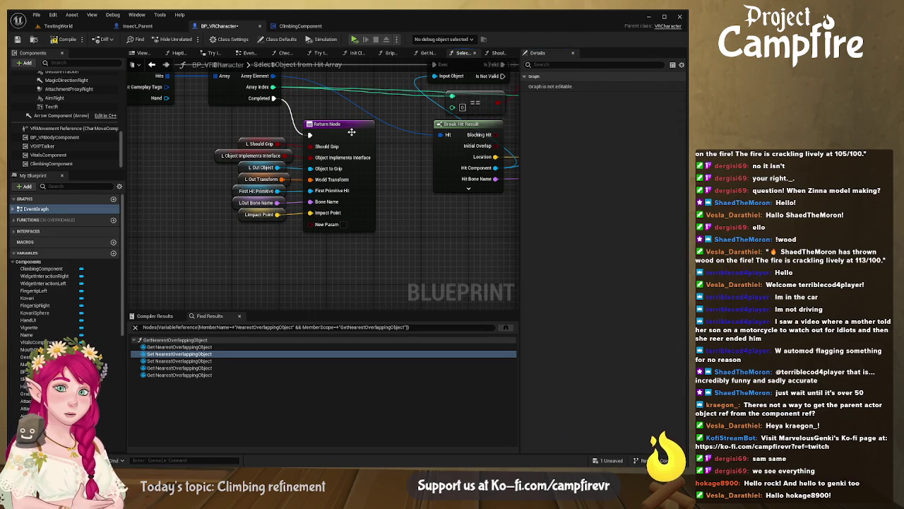
pyautogui.click(351, 131)
pyautogui.click(556, 286)
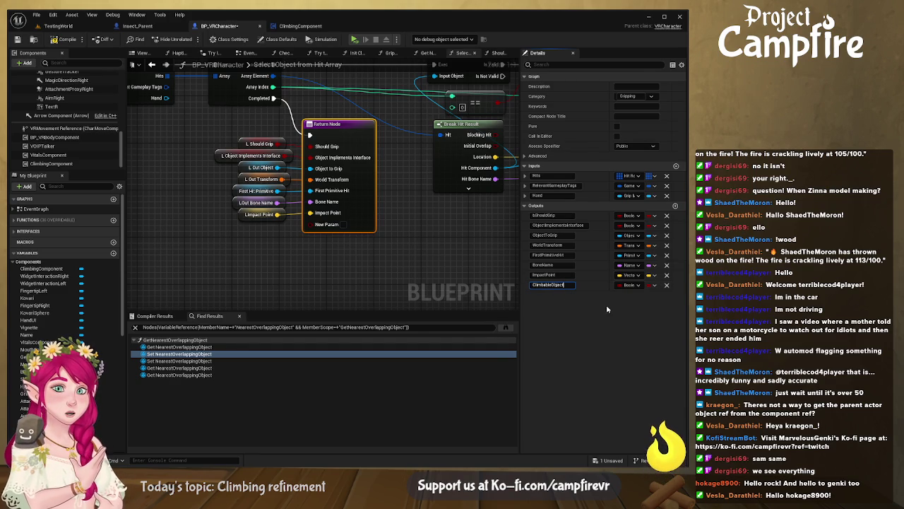
pyautogui.press('Return')
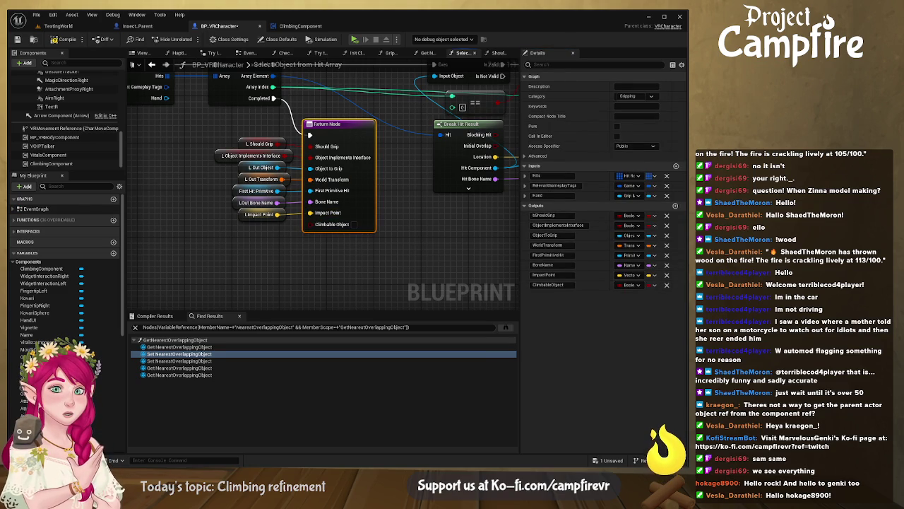
pyautogui.click(35, 209)
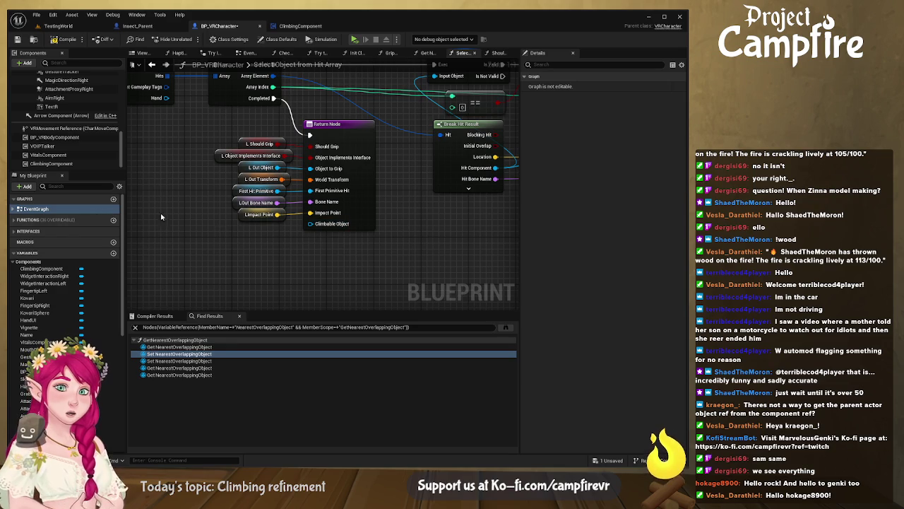
# Step: Add a Climbable Object Ref getter beside the Return Node in Select Object from Hit Array
pyautogui.click(77, 186)
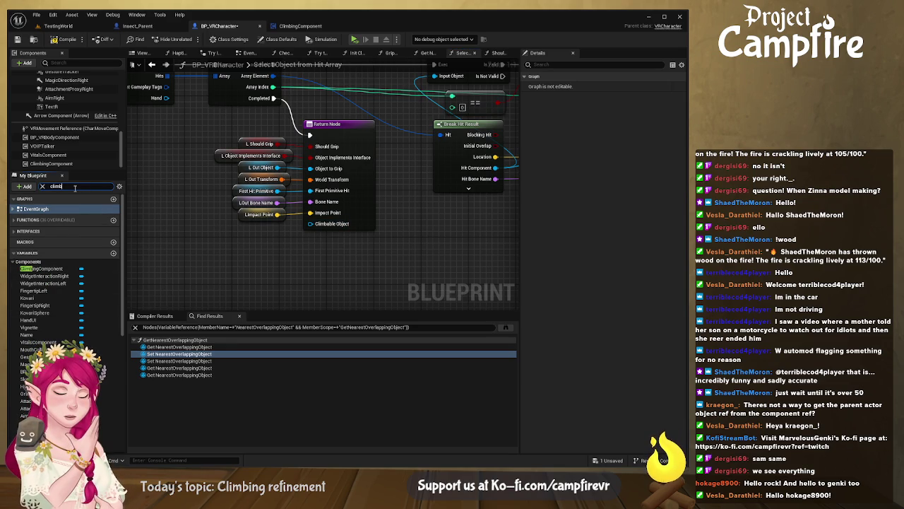
pyautogui.write('ba')
pyautogui.click(46, 250)
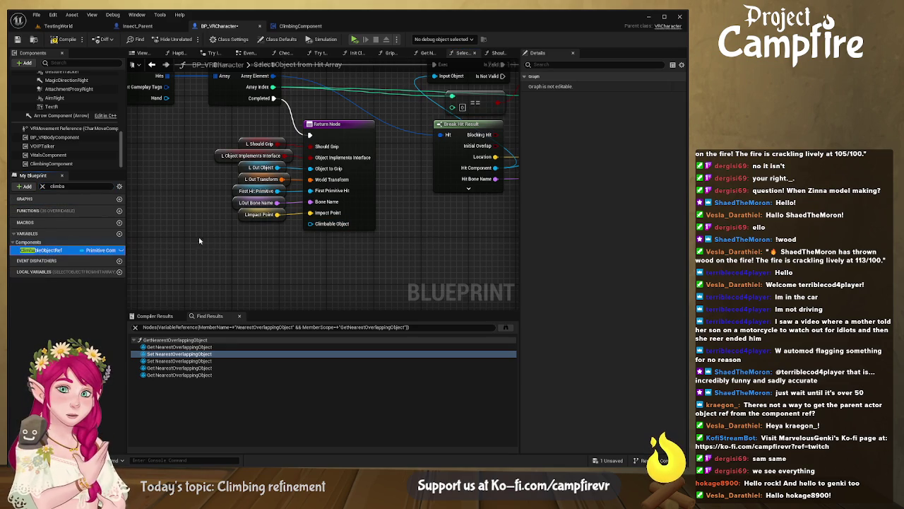
pyautogui.moveTo(242, 240); pyautogui.dragTo(265, 234)
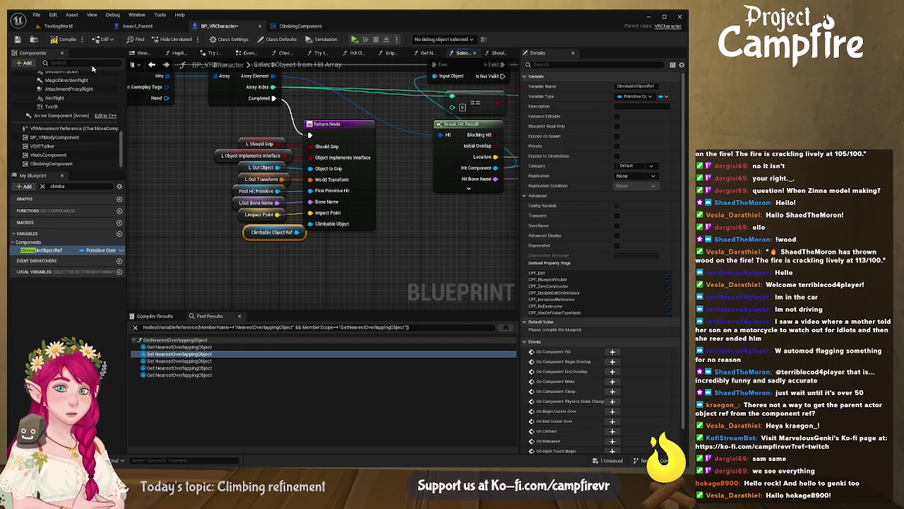
# Step: Compile and save the VR character blueprint, then select ClimbingComponent
pyautogui.click(63, 40)
pyautogui.hotkey('ctrl', 's')
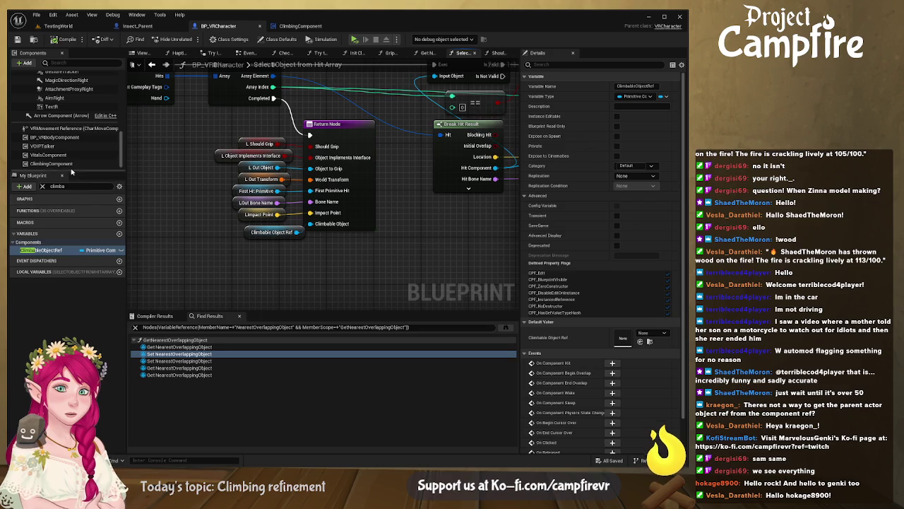
pyautogui.click(65, 164)
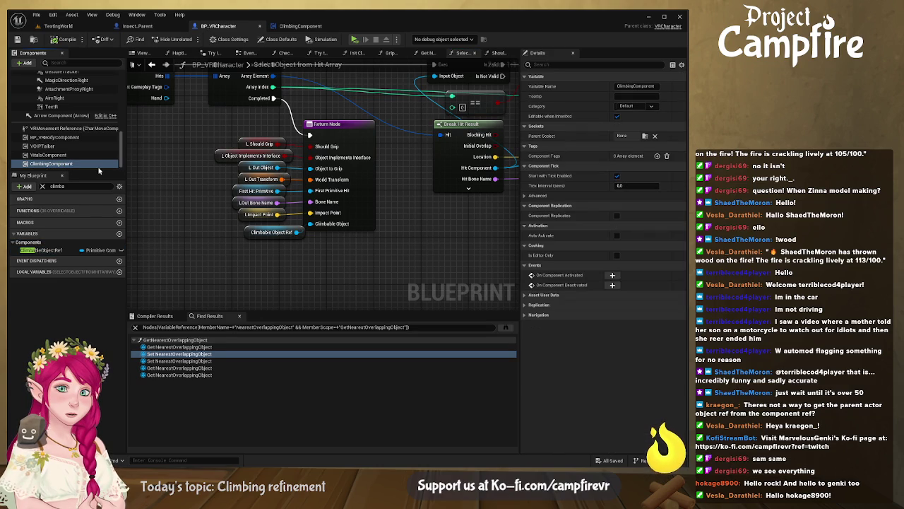
# Step: Replace the Nearest Overlapping Object getter with Climbable Object Ref on the Is Object Climbable Object pins
pyautogui.hotkey('shift', 'alt', 'f')
pyautogui.doubleClick(173, 347)
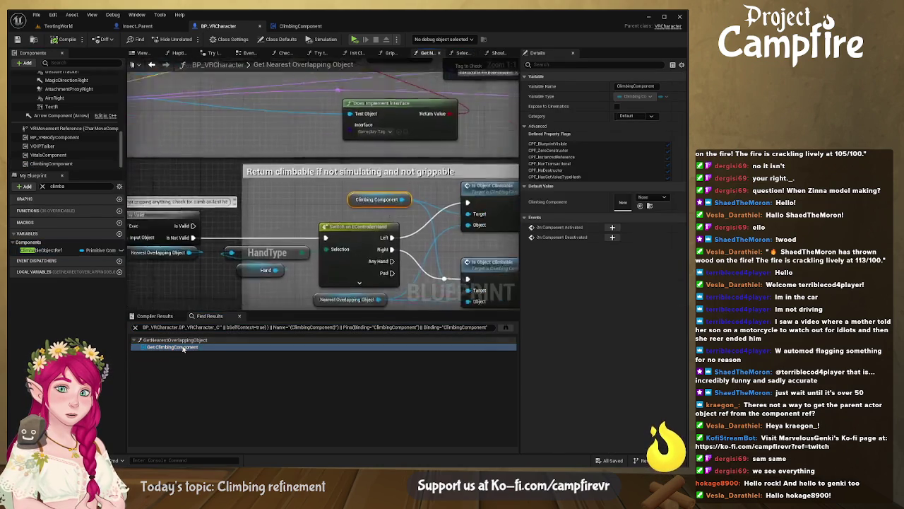
pyautogui.moveTo(378, 283)
pyautogui.mouseDown()
pyautogui.moveTo(329, 226)
pyautogui.moveTo(239, 219)
pyautogui.mouseUp()
pyautogui.click(191, 227)
pyautogui.press('Delete')
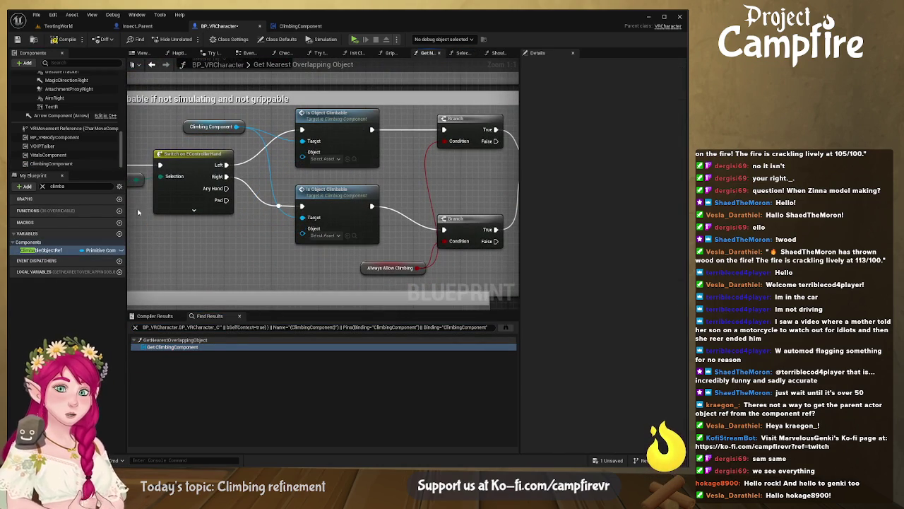
pyautogui.click(63, 250)
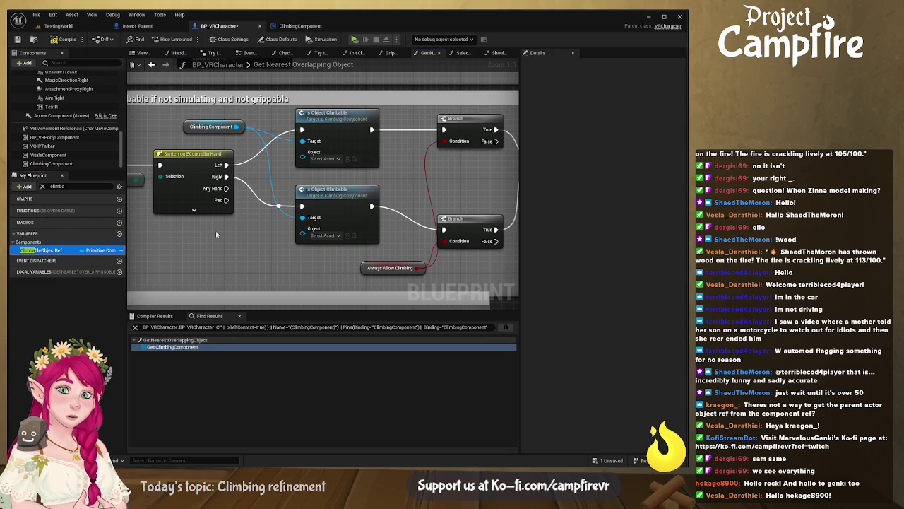
pyautogui.moveTo(64, 250)
pyautogui.mouseDown()
pyautogui.moveTo(307, 231)
pyautogui.moveTo(279, 209)
pyautogui.moveTo(303, 159)
pyautogui.mouseUp()
pyautogui.click(228, 237)
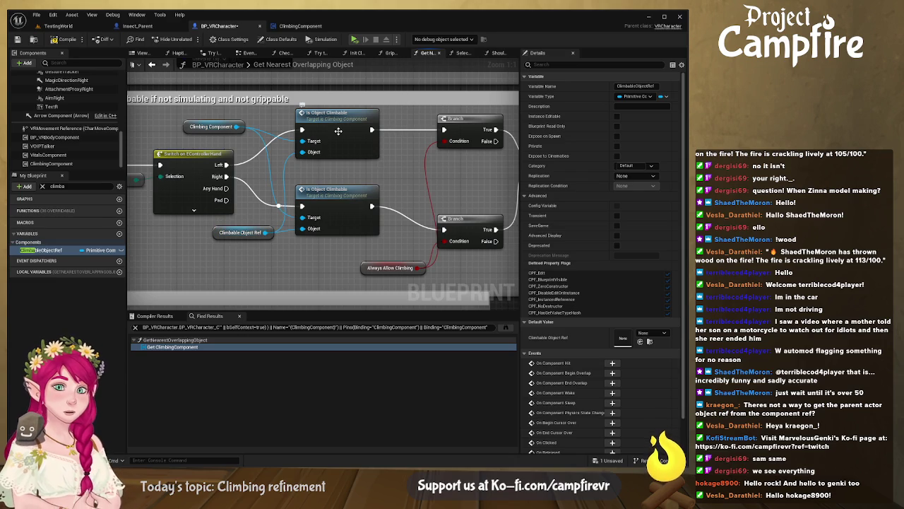
# Step: Delete the Cast To PrimitiveComponent node inside Is Object Climbable
pyautogui.doubleClick(339, 131)
pyautogui.moveTo(296, 155); pyautogui.dragTo(278, 248)
pyautogui.press('Delete')
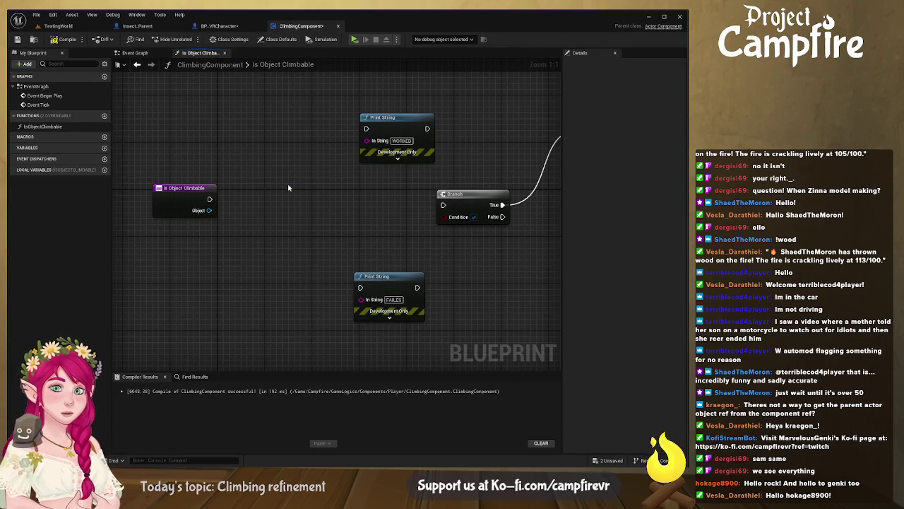
# Step: Discard a stray wire from the Object pin and restore the deleted Cast To PrimitiveComponent
pyautogui.moveTo(209, 210); pyautogui.dragTo(280, 203)
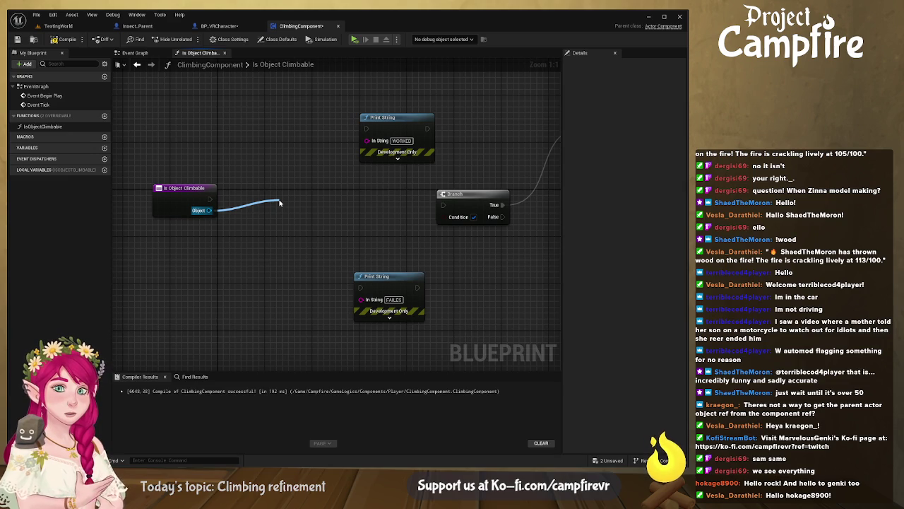
pyautogui.moveTo(279, 203); pyautogui.dragTo(260, 168)
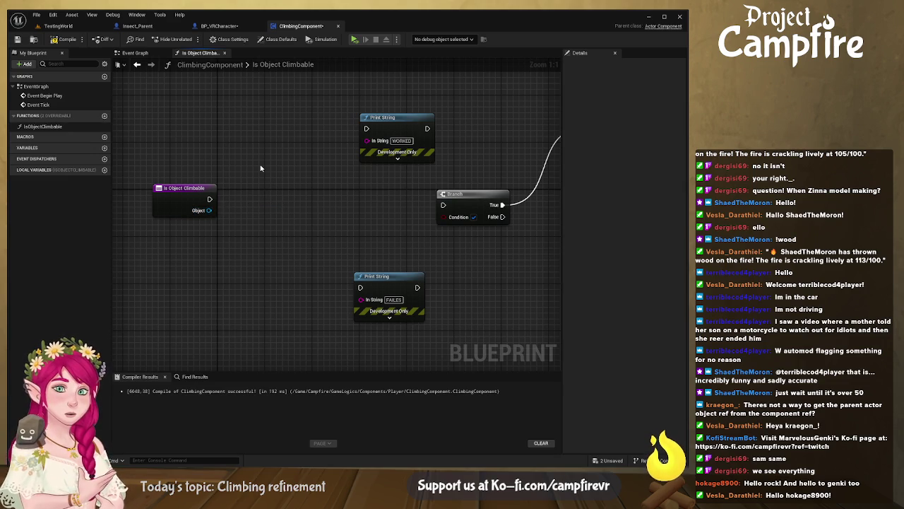
pyautogui.hotkey('ctrl', 'z')
# Step: Compile ClimbingComponent, then compile and save BP_VRCharacter
pyautogui.click(60, 39)
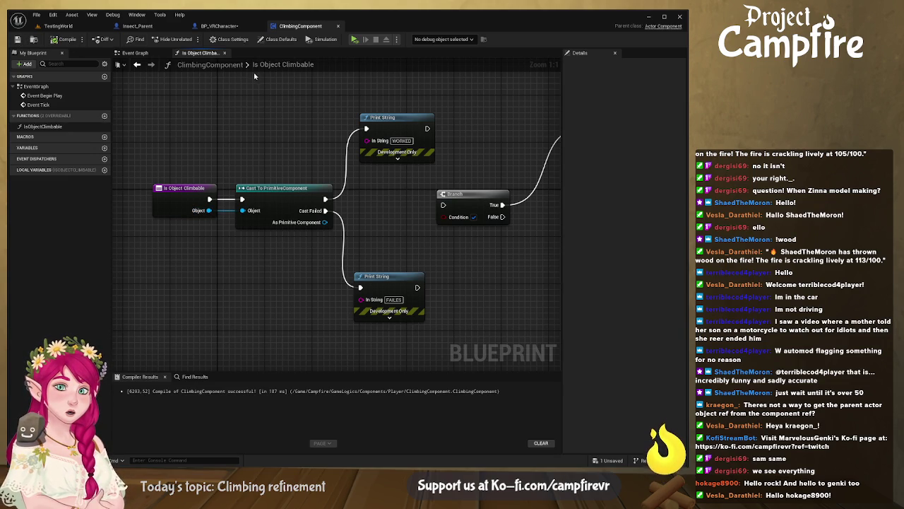
pyautogui.hotkey('ctrl', 'Tab')
pyautogui.click(66, 40)
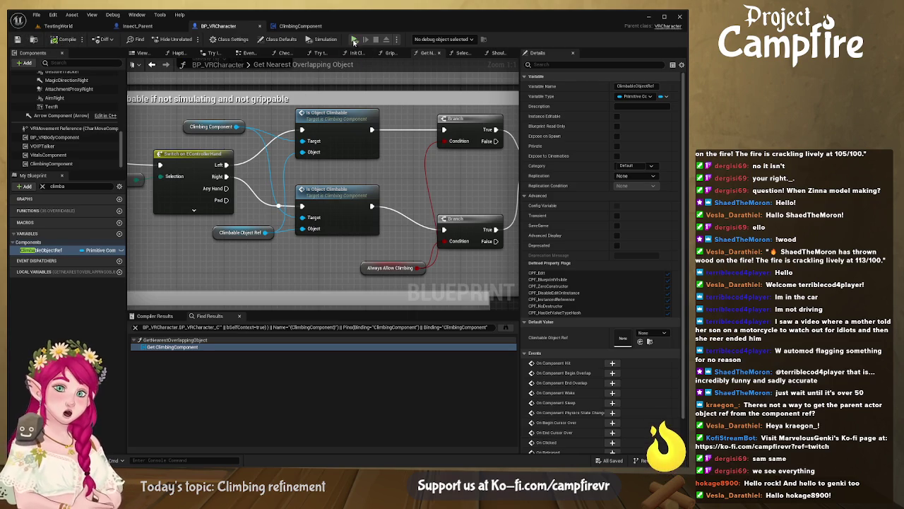
# Step: Play-test the climbing in VR, then reopen Is Object Climbable and select its PrimitiveComponent cast
pyautogui.click(354, 40)
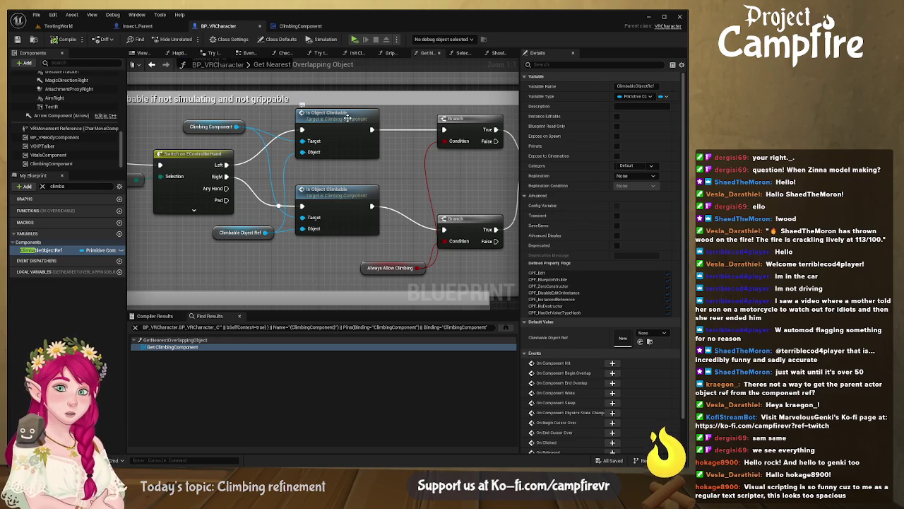
pyautogui.doubleClick(347, 117)
pyautogui.moveTo(307, 253); pyautogui.dragTo(279, 157)
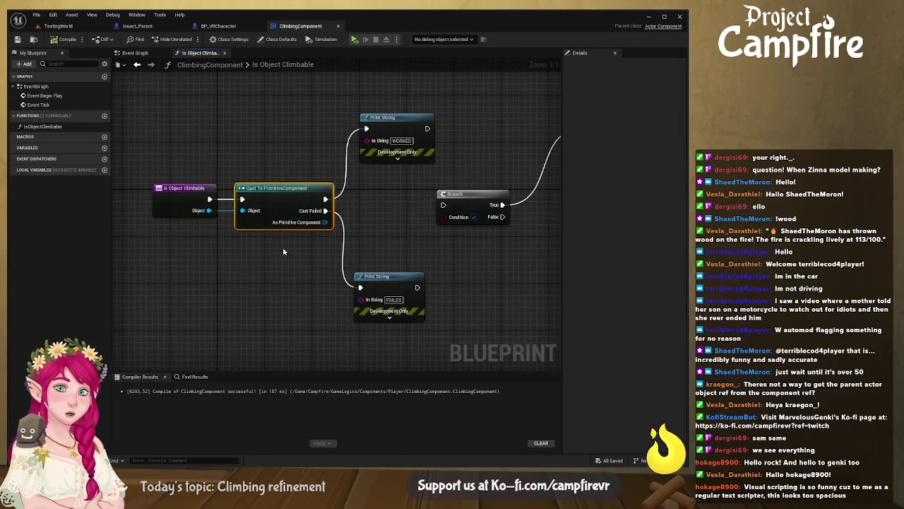
# Step: Replace the cast with Get Object Name feeding the top Print String, compile, and play
pyautogui.press('Delete')
pyautogui.moveTo(209, 209); pyautogui.dragTo(275, 207)
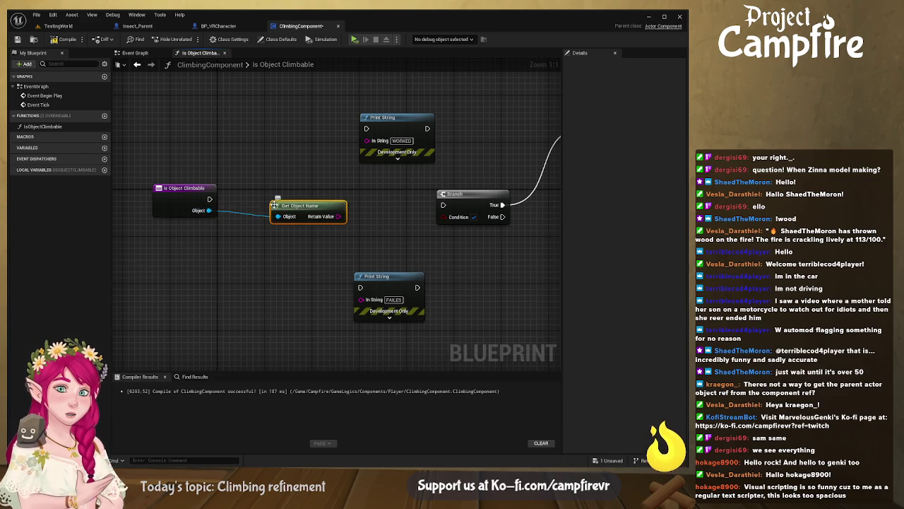
pyautogui.moveTo(340, 216)
pyautogui.mouseDown()
pyautogui.moveTo(367, 140)
pyautogui.moveTo(210, 199)
pyautogui.mouseUp()
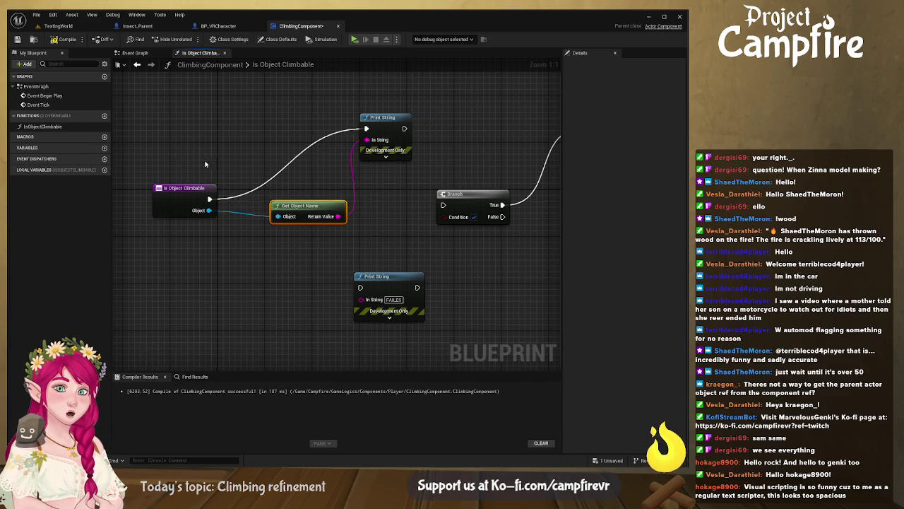
pyautogui.click(53, 41)
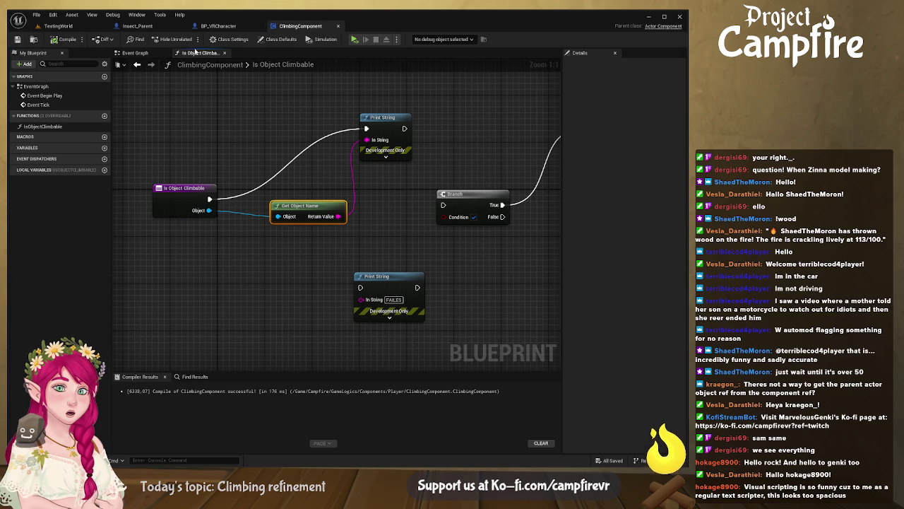
pyautogui.click(355, 40)
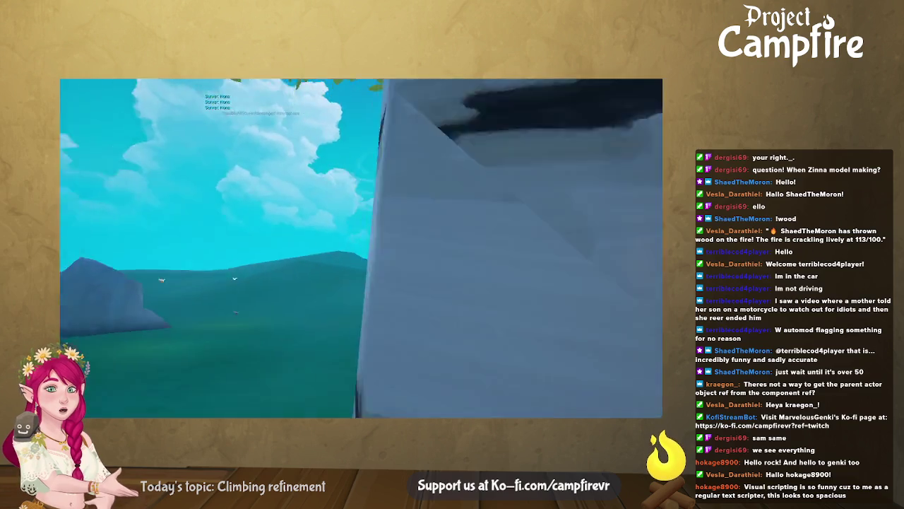
# Step: Stop playing and pan BP_VRCharacter's Get Nearest Overlapping Object graph left of the Climbable Object Ref getter
pyautogui.press('Escape')
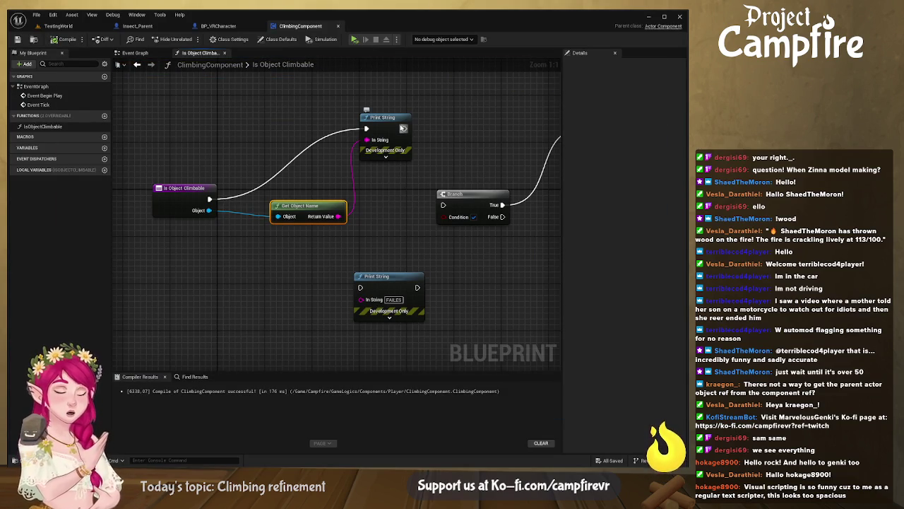
pyautogui.click(309, 130)
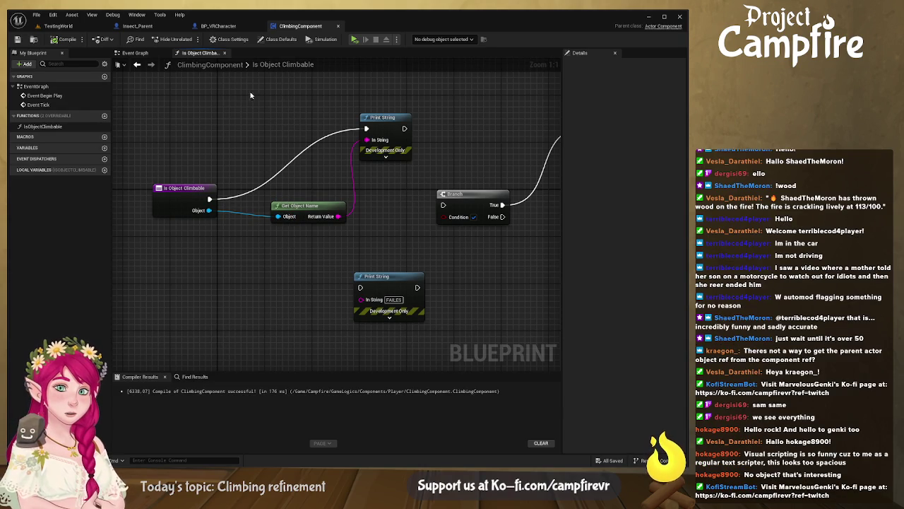
pyautogui.click(226, 26)
pyautogui.click(219, 234)
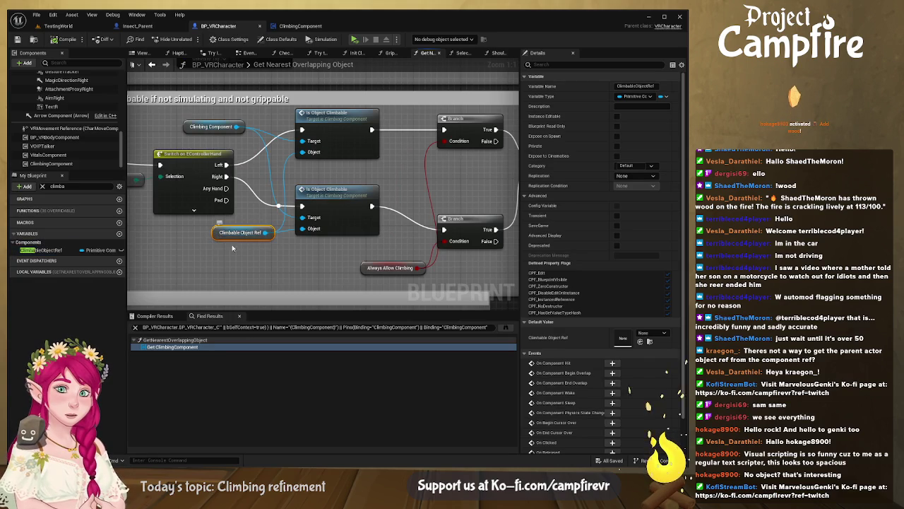
pyautogui.moveTo(219, 235); pyautogui.dragTo(396, 230)
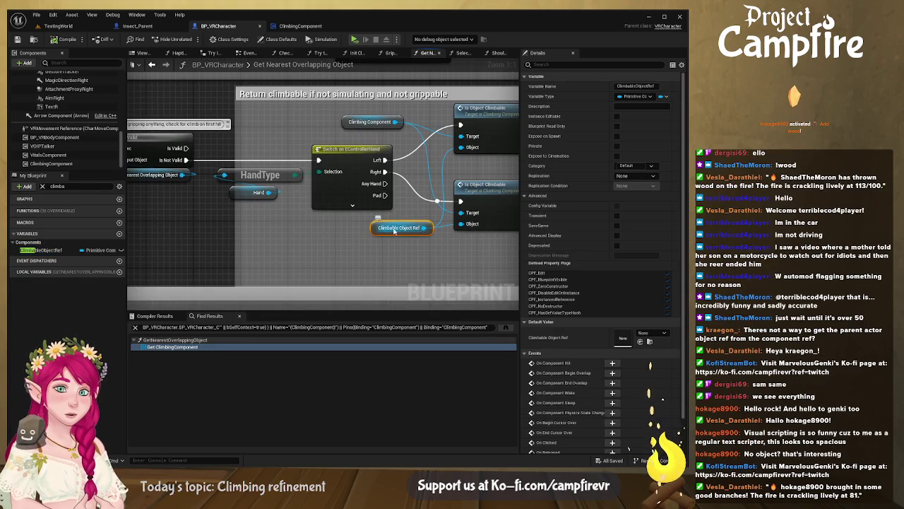
# Step: Zoom out and pan across the trace and overlap groups to the Can we grip Select Object from Hit Array call
pyautogui.scroll(-2, 428, 230)
pyautogui.scroll(-1, 429, 229)
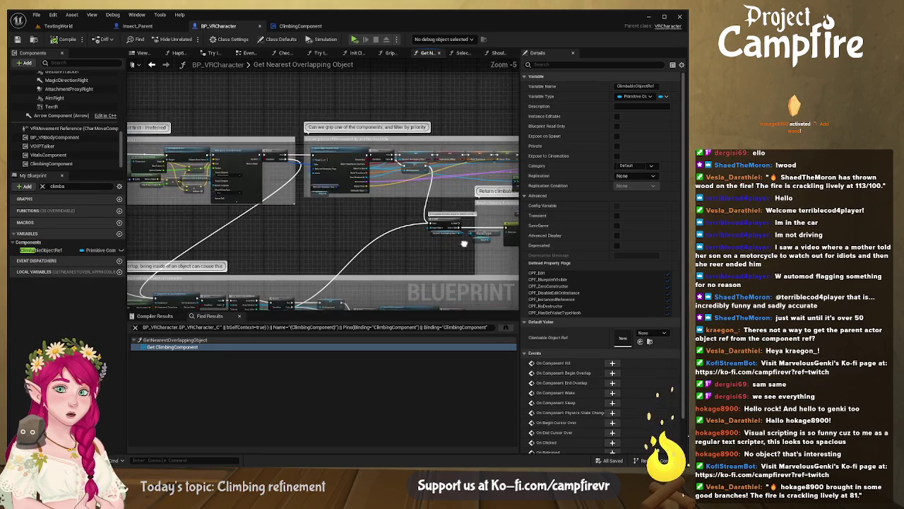
pyautogui.moveTo(428, 230)
pyautogui.mouseDown()
pyautogui.moveTo(404, 137)
pyautogui.moveTo(277, 216)
pyautogui.mouseUp()
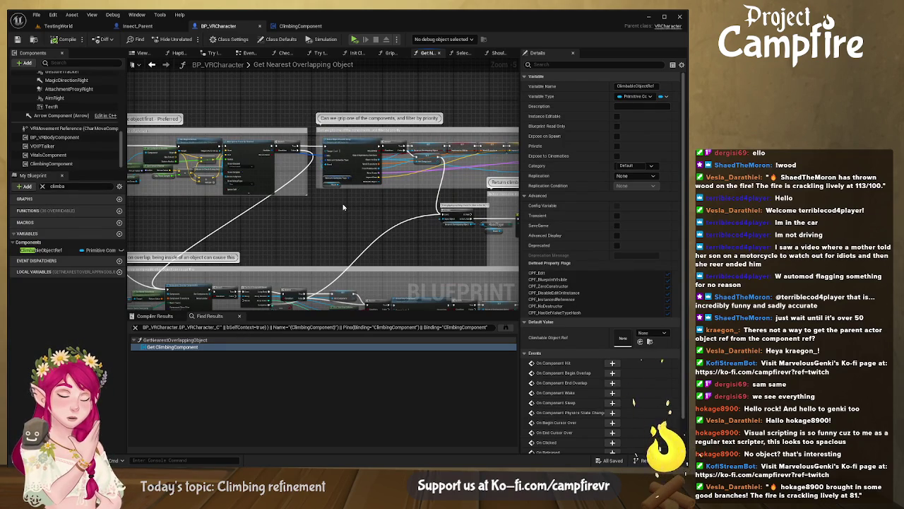
pyautogui.moveTo(379, 204); pyautogui.dragTo(479, 228)
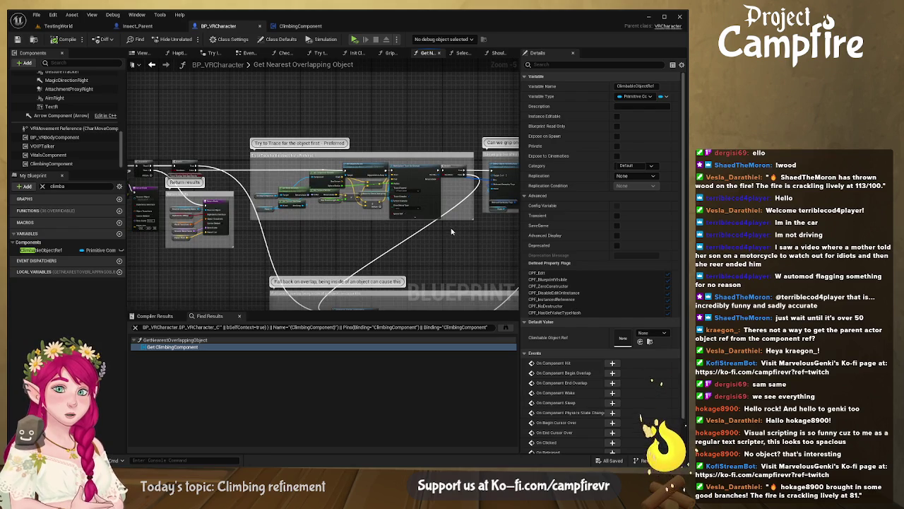
pyautogui.moveTo(390, 230)
pyautogui.mouseDown()
pyautogui.moveTo(359, 182)
pyautogui.moveTo(337, 177)
pyautogui.moveTo(339, 140)
pyautogui.mouseUp()
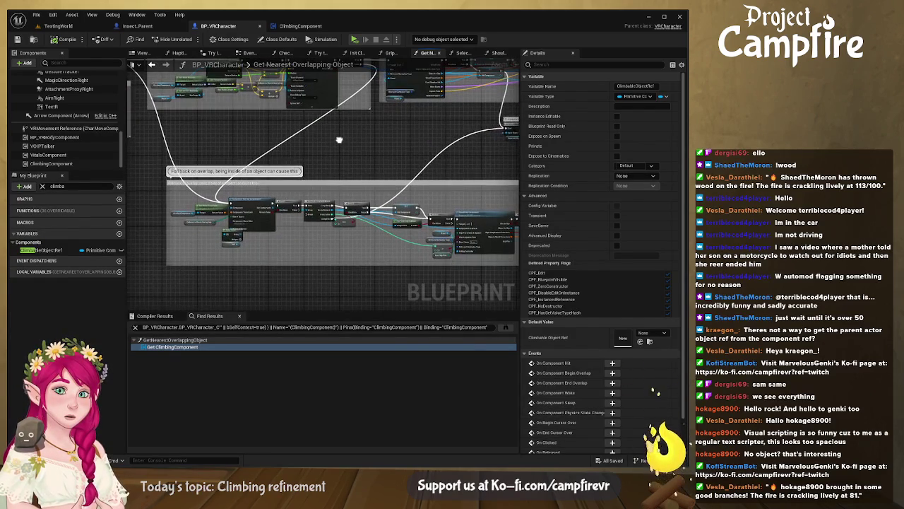
pyautogui.scroll(4, 353, 176)
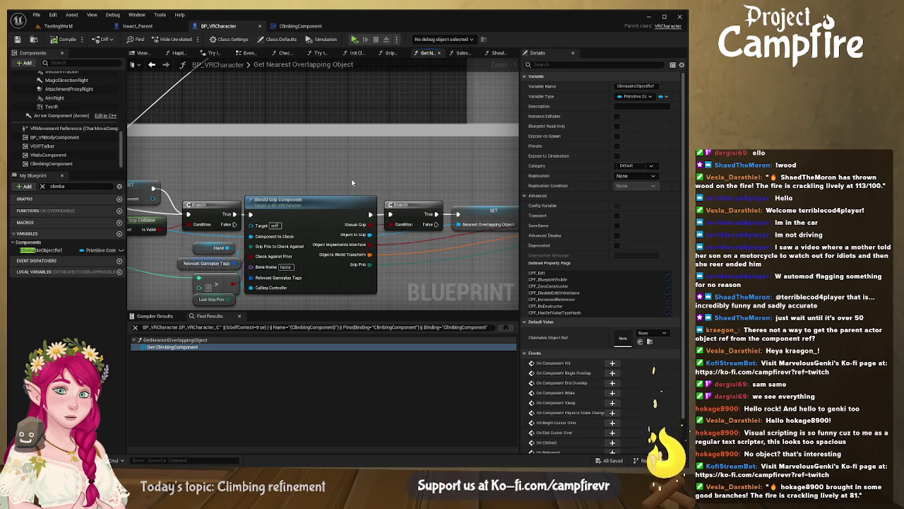
pyautogui.moveTo(352, 182)
pyautogui.mouseDown()
pyautogui.moveTo(350, 292)
pyautogui.moveTo(411, 292)
pyautogui.moveTo(403, 296)
pyautogui.moveTo(421, 230)
pyautogui.moveTo(511, 179)
pyautogui.moveTo(491, 167)
pyautogui.moveTo(487, 212)
pyautogui.moveTo(393, 129)
pyautogui.moveTo(170, 202)
pyautogui.moveTo(181, 235)
pyautogui.moveTo(279, 248)
pyautogui.mouseUp()
pyautogui.moveTo(457, 162)
pyautogui.mouseDown()
pyautogui.moveTo(381, 186)
pyautogui.moveTo(324, 185)
pyautogui.moveTo(318, 233)
pyautogui.mouseUp()
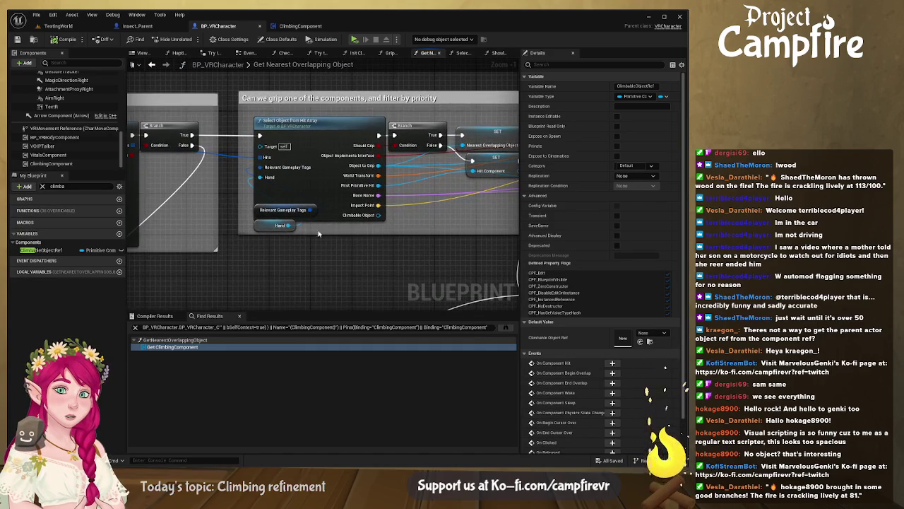
# Step: Open Select Object from Hit Array, then return to BP_VRCharacter's Get Nearest Overlapping Object graph
pyautogui.click(323, 186)
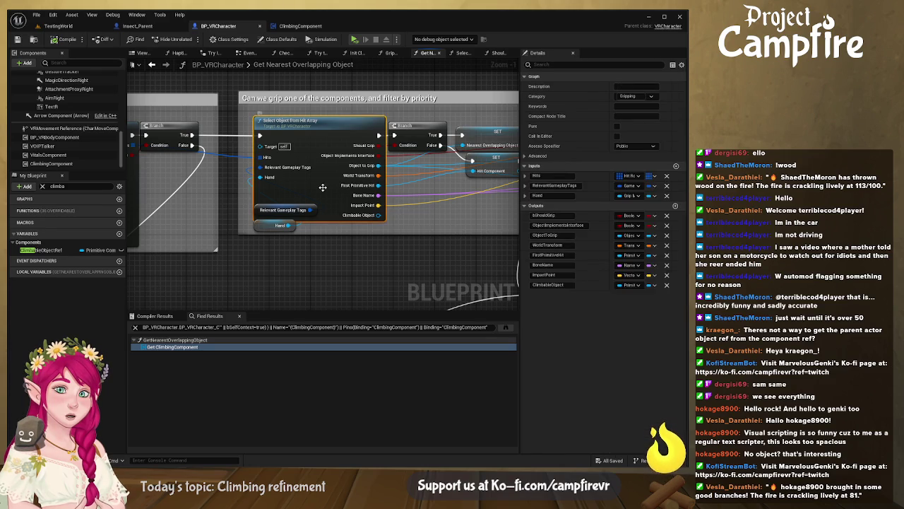
pyautogui.doubleClick(322, 187)
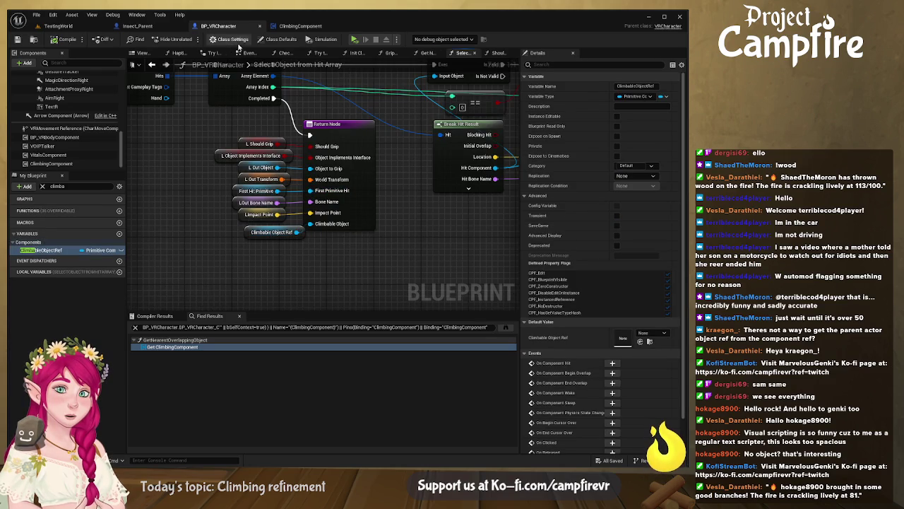
pyautogui.click(305, 27)
pyautogui.click(232, 26)
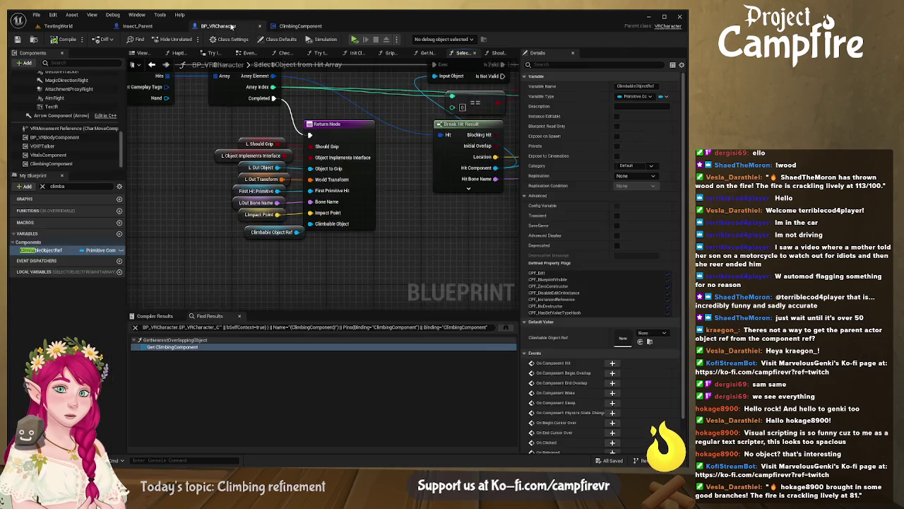
pyautogui.click(427, 54)
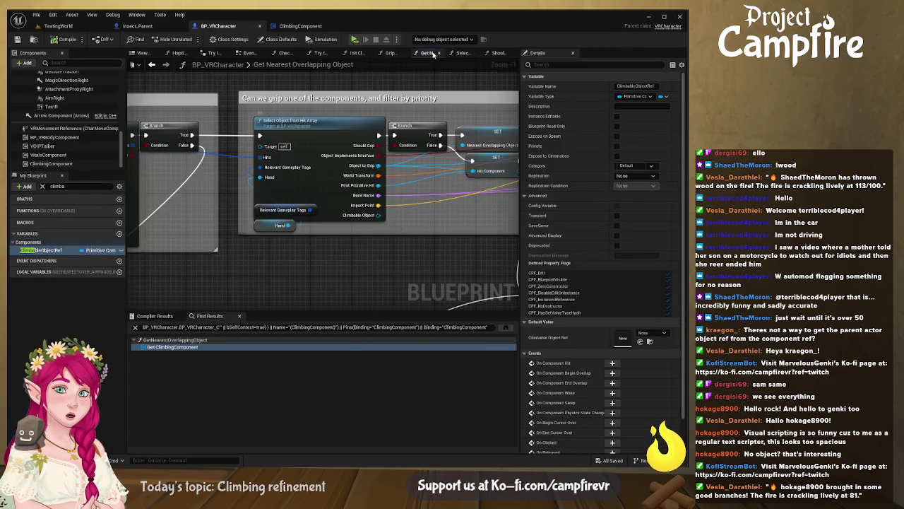
# Step: Pan to the Is Valid and SET nodes and drag a wire from the Climbable Object output
pyautogui.moveTo(358, 233); pyautogui.dragTo(235, 185)
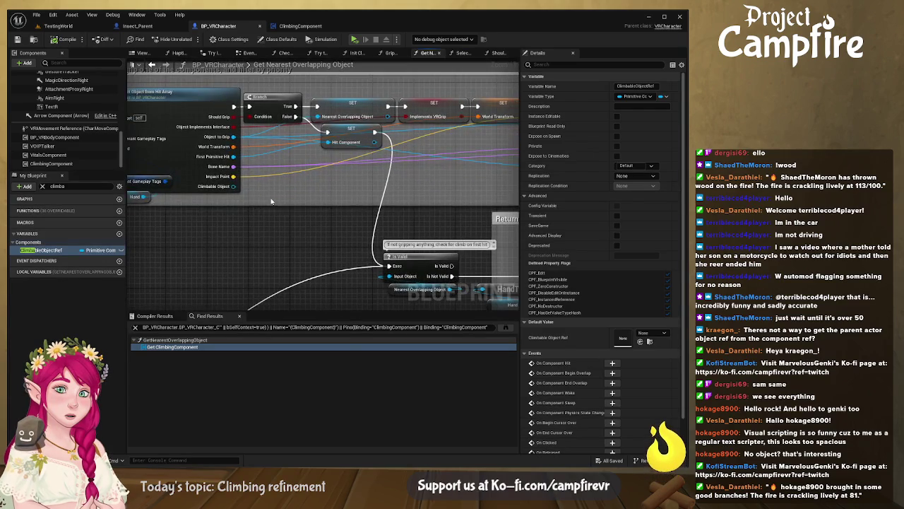
pyautogui.click(41, 252)
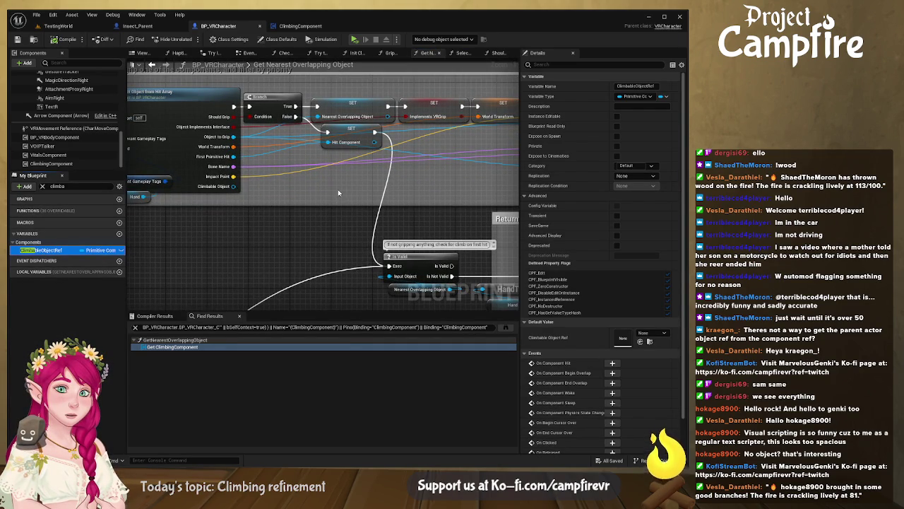
pyautogui.click(339, 193)
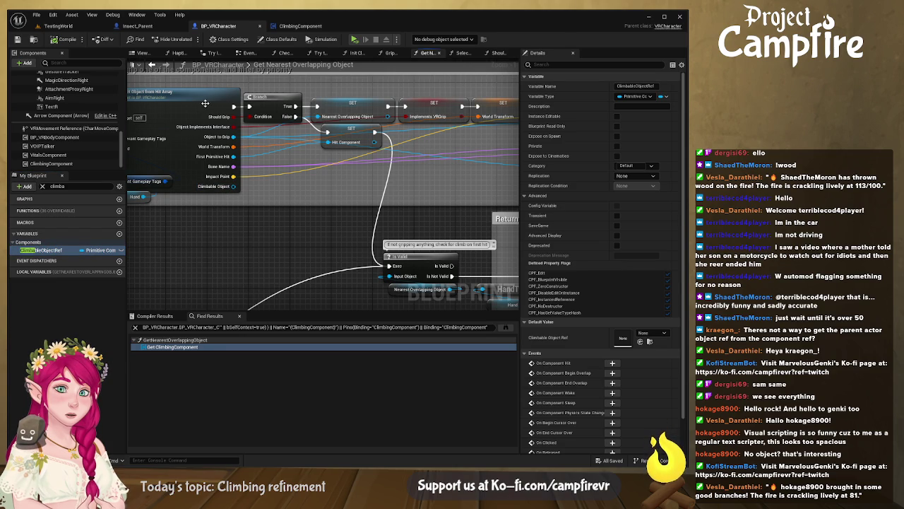
pyautogui.moveTo(292, 186); pyautogui.dragTo(253, 180)
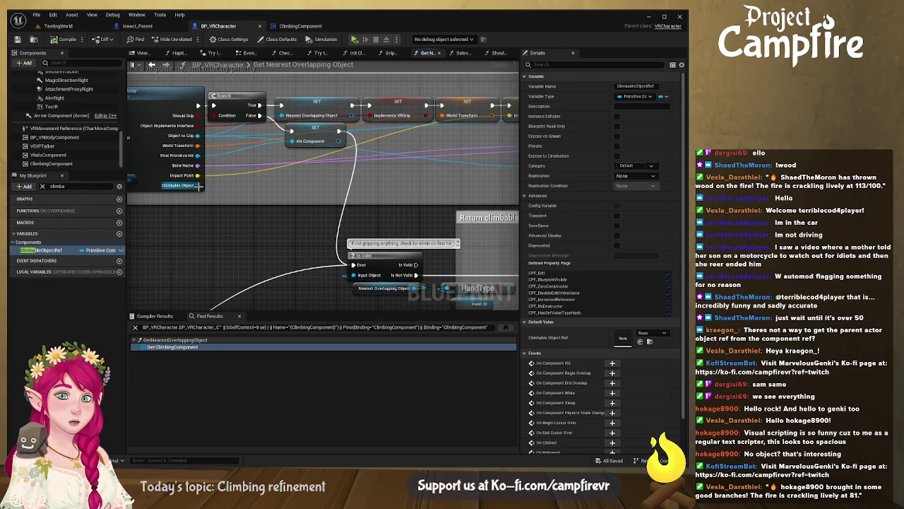
pyautogui.moveTo(209, 190); pyautogui.dragTo(233, 207)
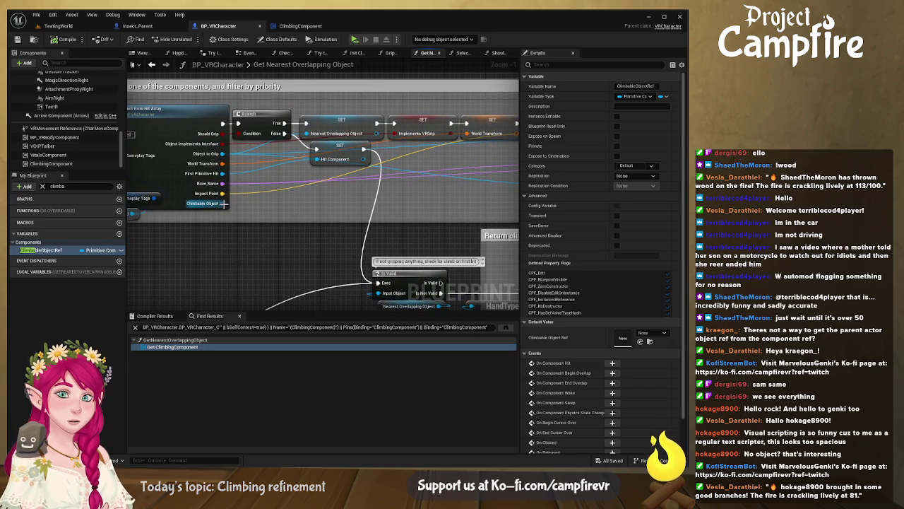
pyautogui.moveTo(223, 203)
pyautogui.mouseDown()
pyautogui.moveTo(252, 181)
pyautogui.moveTo(270, 185)
pyautogui.mouseUp()
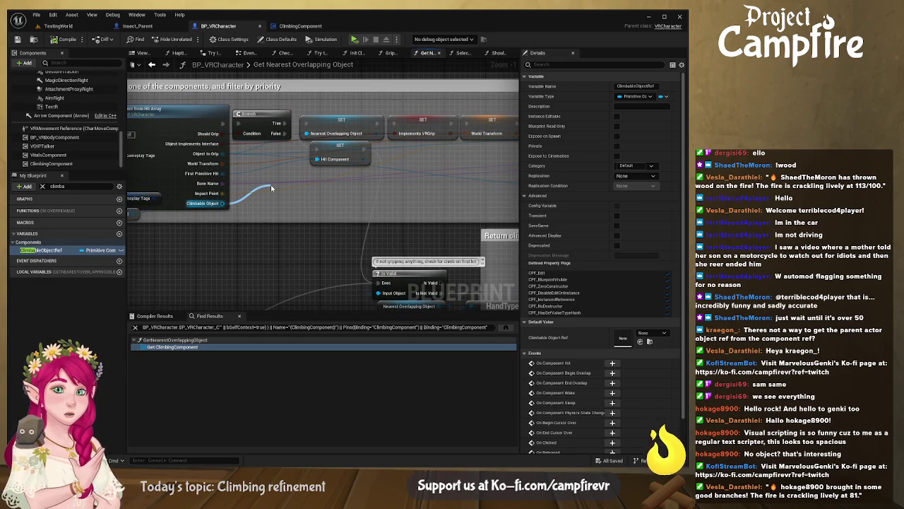
# Step: Add a debug Print String after the grip check showing the Climbable Object's Get Display Name
pyautogui.moveTo(270, 184); pyautogui.dragTo(271, 185)
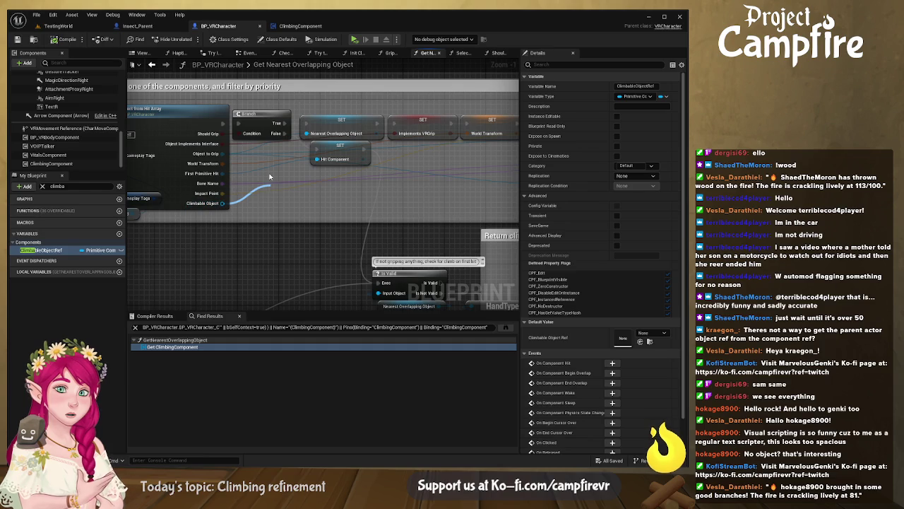
pyautogui.moveTo(223, 123); pyautogui.dragTo(256, 178)
pyautogui.moveTo(223, 203); pyautogui.dragTo(259, 195)
pyautogui.moveTo(232, 139); pyautogui.dragTo(262, 246)
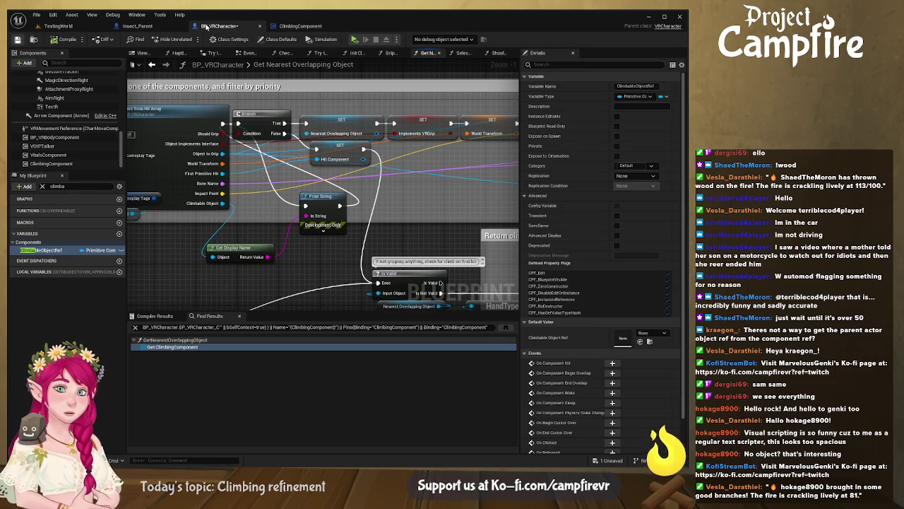
pyautogui.click(58, 26)
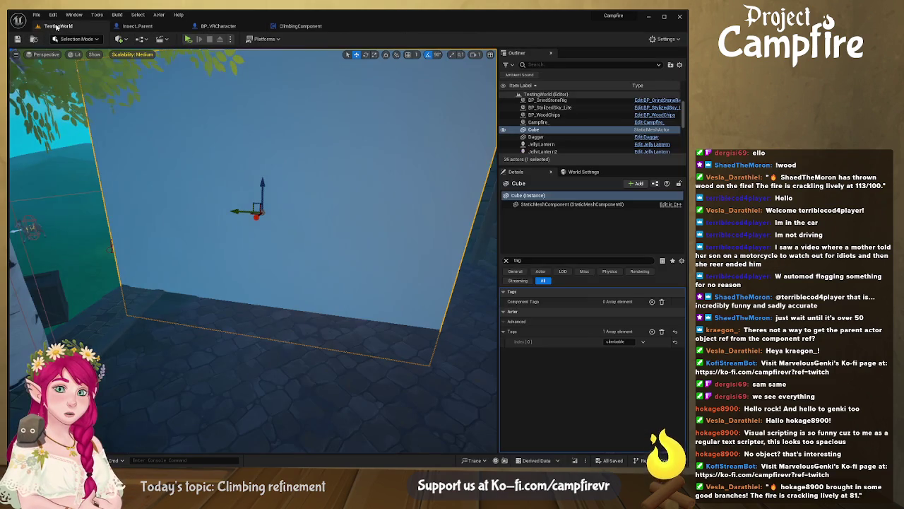
# Step: Play-test gripping the climbable cube, then return to the BP_VRCharacter graph
pyautogui.click(188, 39)
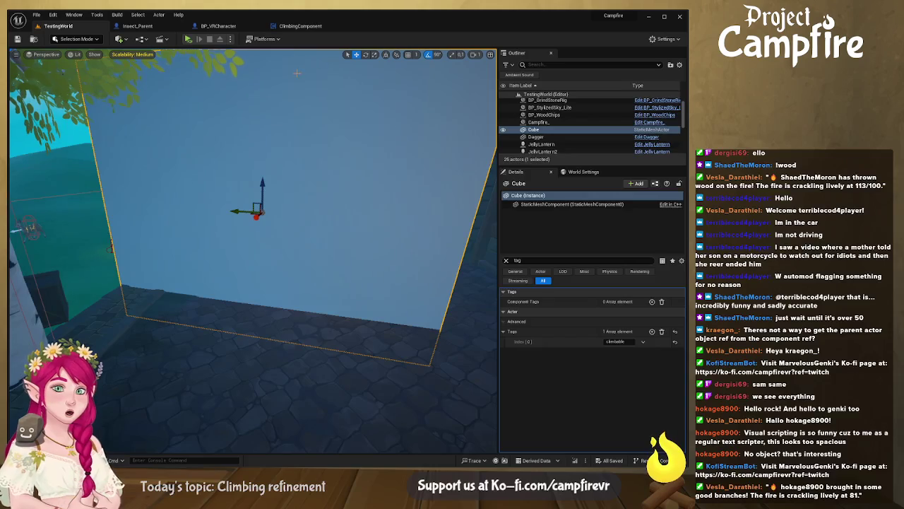
pyautogui.click(222, 26)
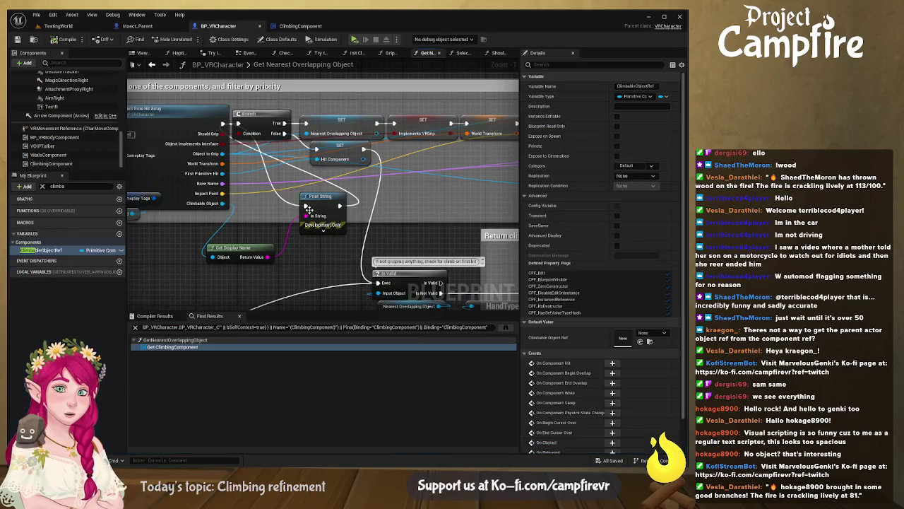
# Step: Delete the debug Print String and Get Display Name nodes
pyautogui.click(407, 205)
pyautogui.press('Delete')
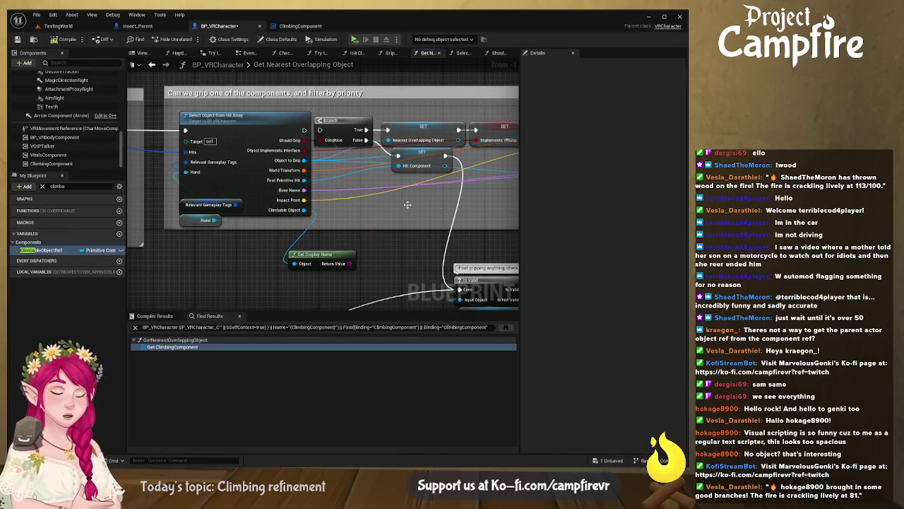
pyautogui.click(331, 256)
pyautogui.press('Delete')
# Step: Open the Select Object from Hit Array function and pan to its Return Node
pyautogui.click(315, 127)
pyautogui.moveTo(289, 122); pyautogui.dragTo(280, 121)
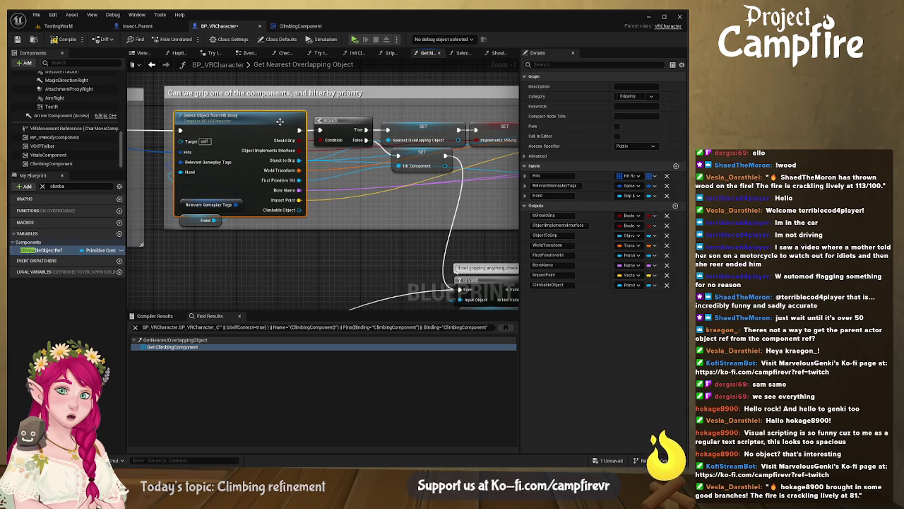
pyautogui.doubleClick(279, 122)
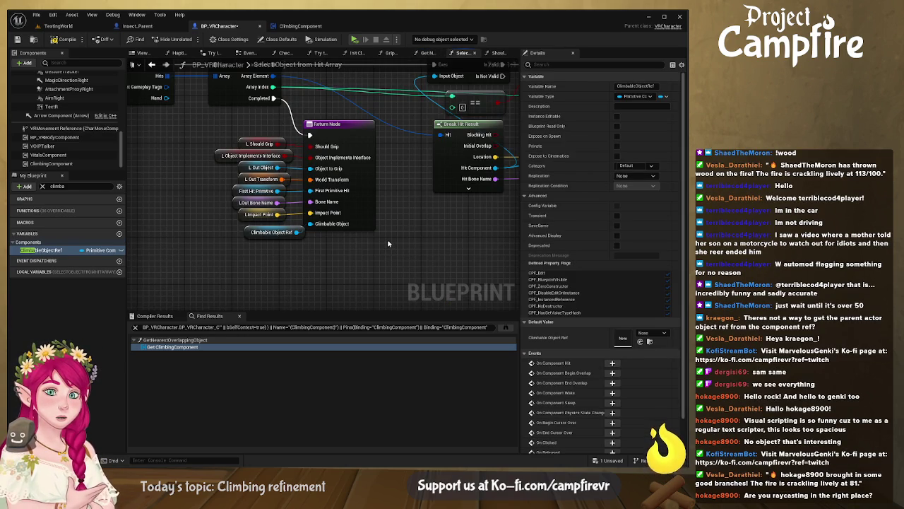
pyautogui.moveTo(309, 251)
pyautogui.mouseDown()
pyautogui.moveTo(338, 290)
pyautogui.moveTo(329, 256)
pyautogui.moveTo(361, 231)
pyautogui.moveTo(323, 229)
pyautogui.moveTo(333, 252)
pyautogui.moveTo(314, 226)
pyautogui.moveTo(247, 211)
pyautogui.mouseUp()
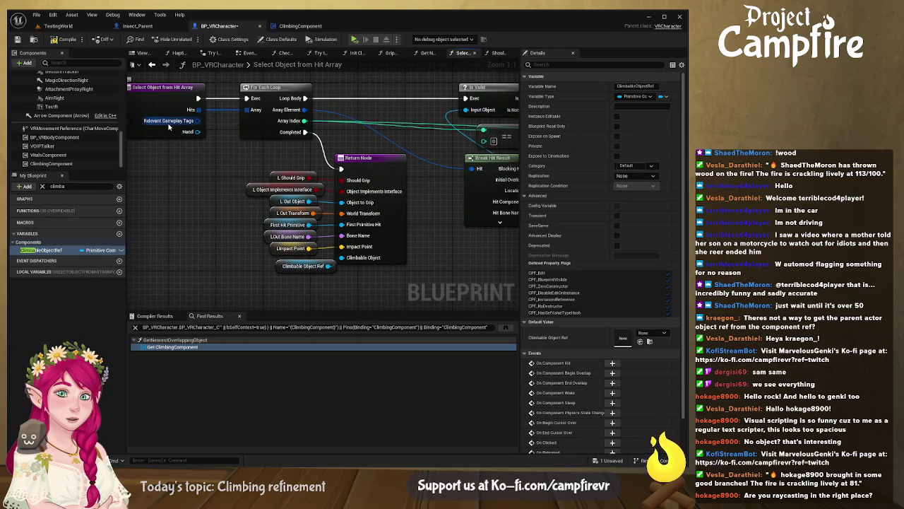
pyautogui.moveTo(261, 149)
pyautogui.mouseDown()
pyautogui.moveTo(223, 144)
pyautogui.moveTo(233, 141)
pyautogui.moveTo(306, 196)
pyautogui.mouseUp()
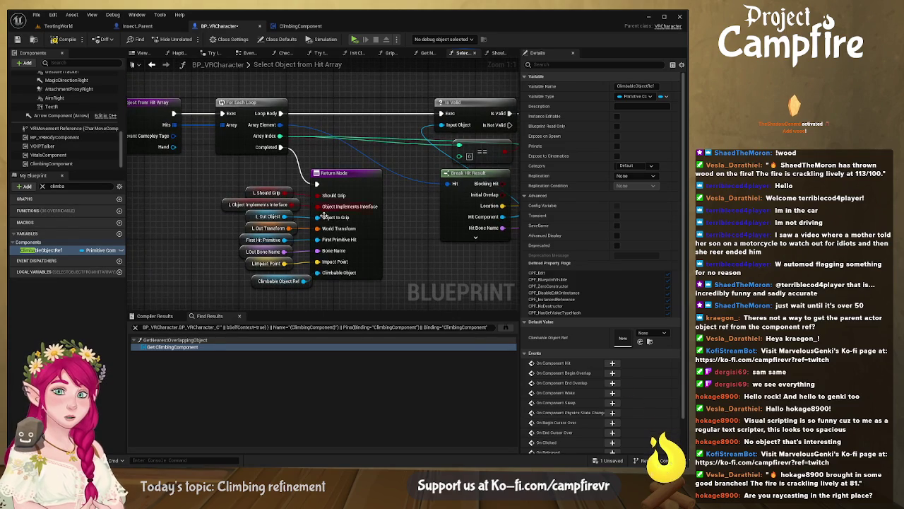
pyautogui.click(276, 286)
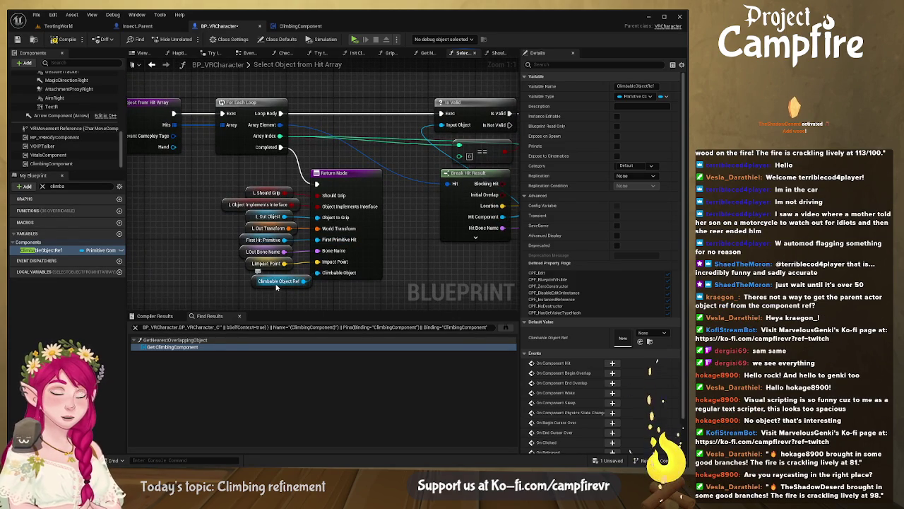
pyautogui.moveTo(329, 182); pyautogui.dragTo(195, 188)
pyautogui.moveTo(311, 212); pyautogui.dragTo(219, 210)
pyautogui.moveTo(304, 233); pyautogui.dragTo(268, 231)
pyautogui.moveTo(321, 267); pyautogui.dragTo(268, 255)
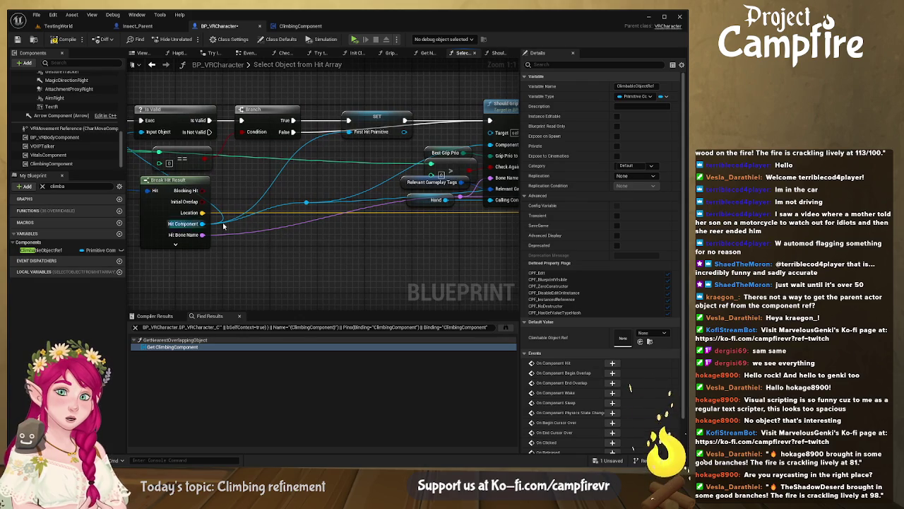
pyautogui.moveTo(208, 223); pyautogui.dragTo(110, 256)
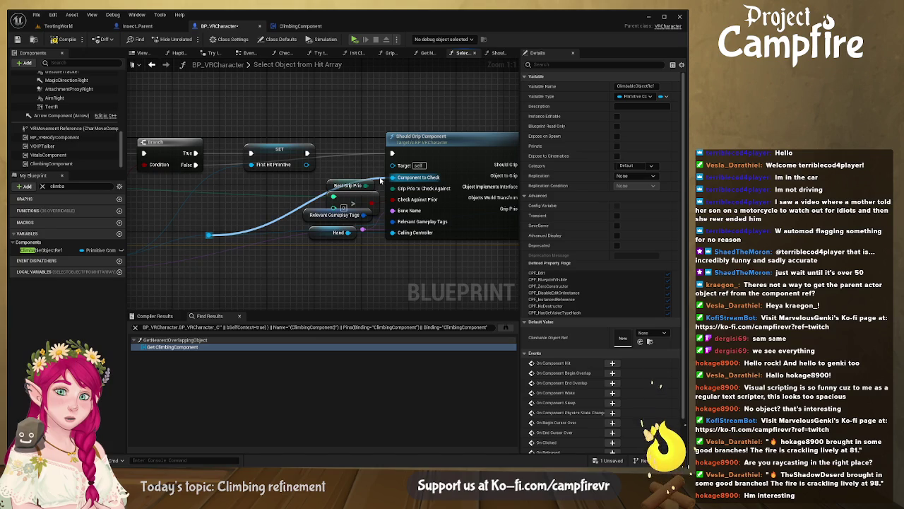
pyautogui.moveTo(246, 221)
pyautogui.mouseDown()
pyautogui.moveTo(302, 200)
pyautogui.moveTo(357, 162)
pyautogui.mouseUp()
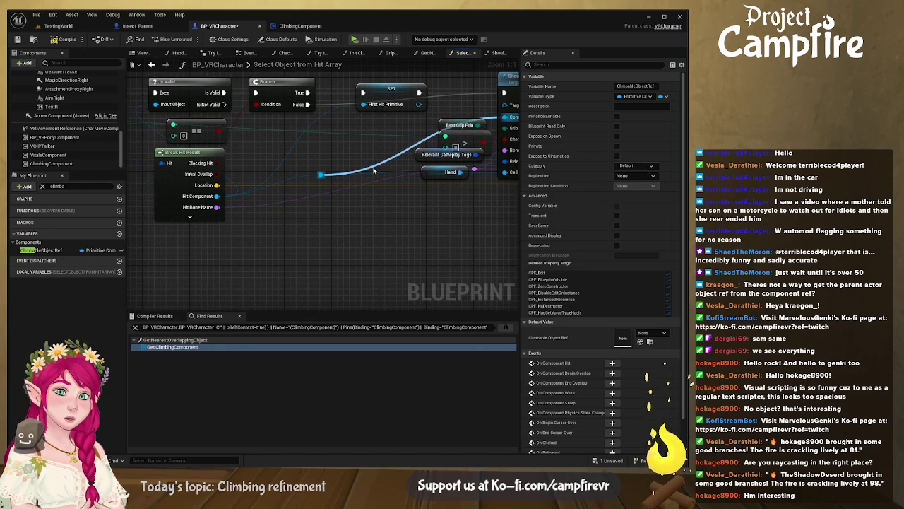
pyautogui.scroll(-2, 375, 171)
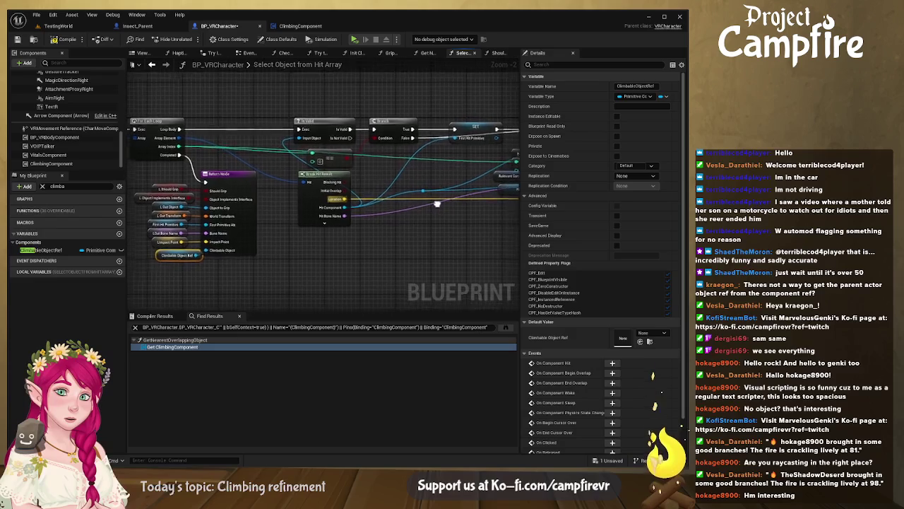
pyautogui.moveTo(433, 202); pyautogui.dragTo(517, 193)
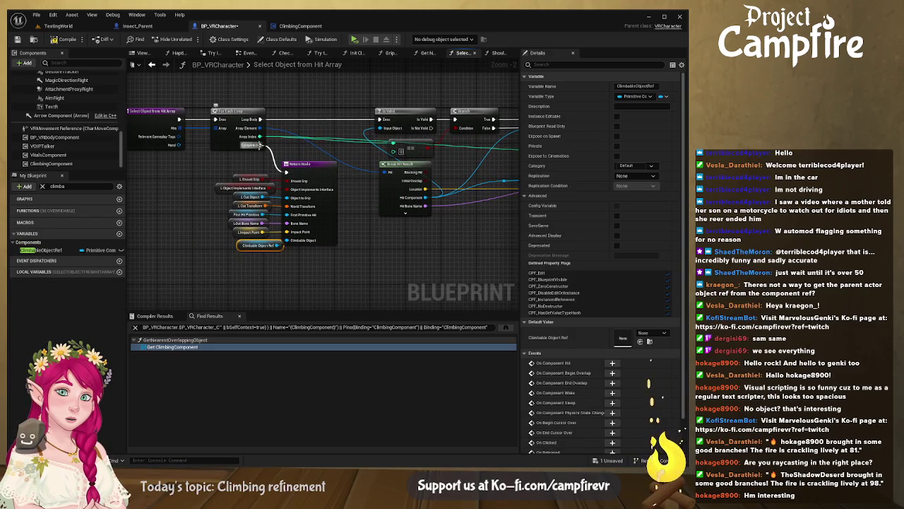
pyautogui.moveTo(244, 246); pyautogui.dragTo(235, 247)
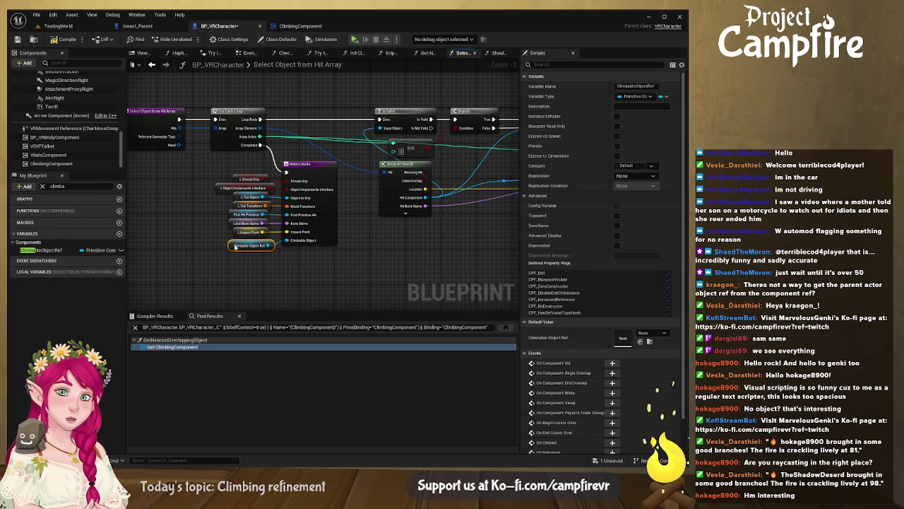
pyautogui.moveTo(302, 194); pyautogui.dragTo(360, 216)
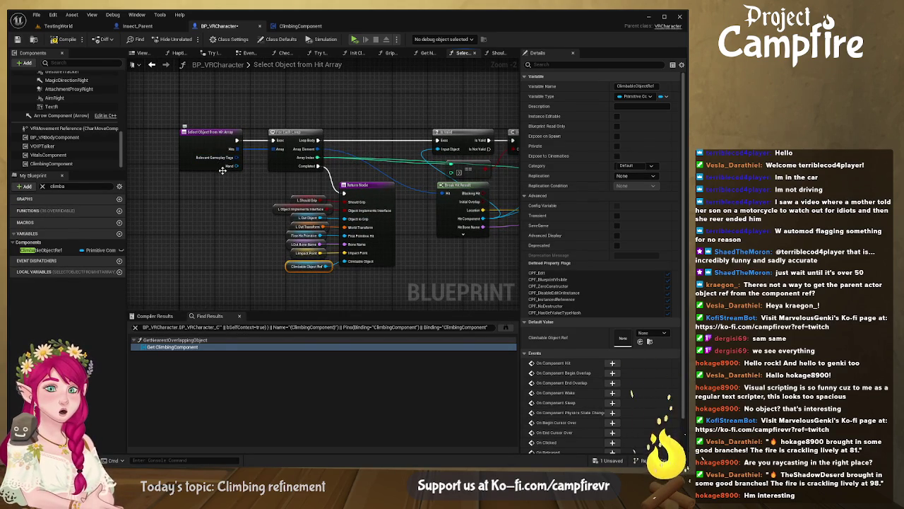
pyautogui.moveTo(263, 183); pyautogui.dragTo(224, 170)
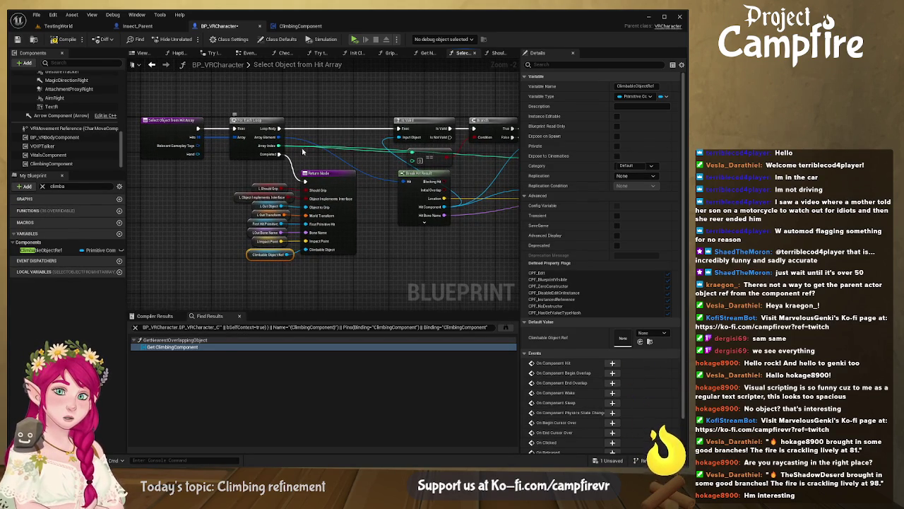
pyautogui.moveTo(279, 137); pyautogui.dragTo(229, 137)
pyautogui.moveTo(361, 141); pyautogui.dragTo(240, 159)
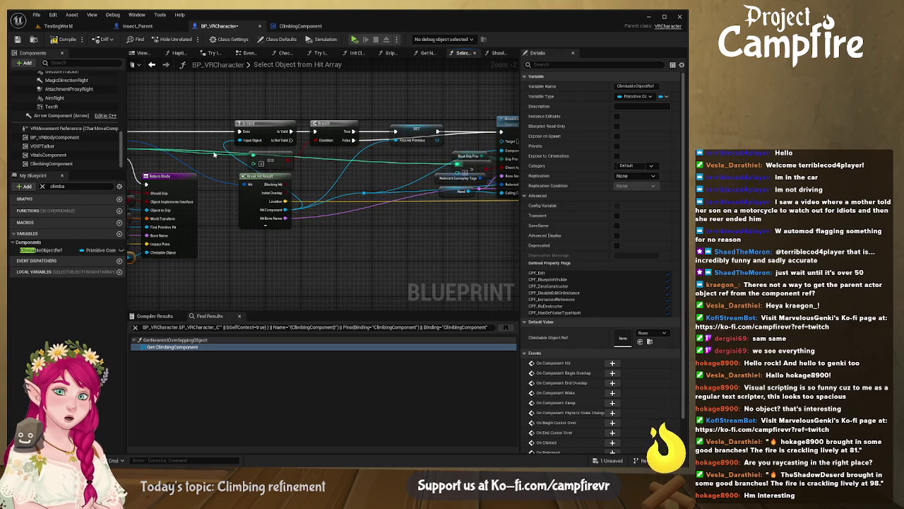
pyautogui.moveTo(229, 201); pyautogui.dragTo(299, 217)
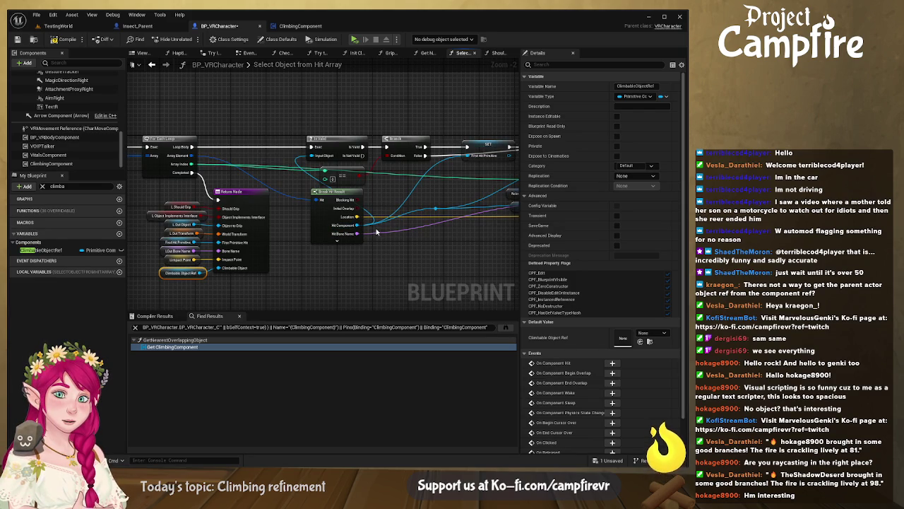
# Step: Expand Break Hit Result and pan from its Hit Actor pin to the SET node chain
pyautogui.click(337, 240)
pyautogui.moveTo(413, 251); pyautogui.dragTo(410, 193)
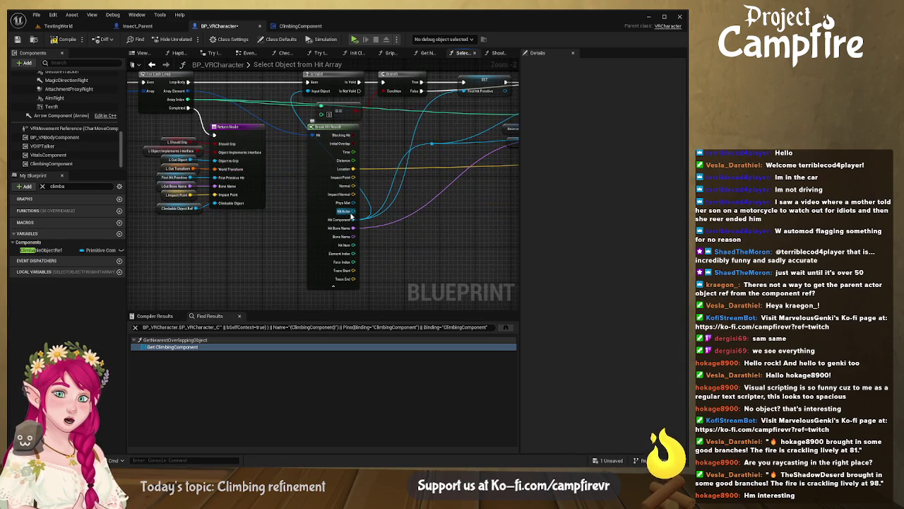
pyautogui.moveTo(400, 206)
pyautogui.mouseDown()
pyautogui.moveTo(285, 236)
pyautogui.moveTo(61, 250)
pyautogui.moveTo(254, 229)
pyautogui.mouseUp()
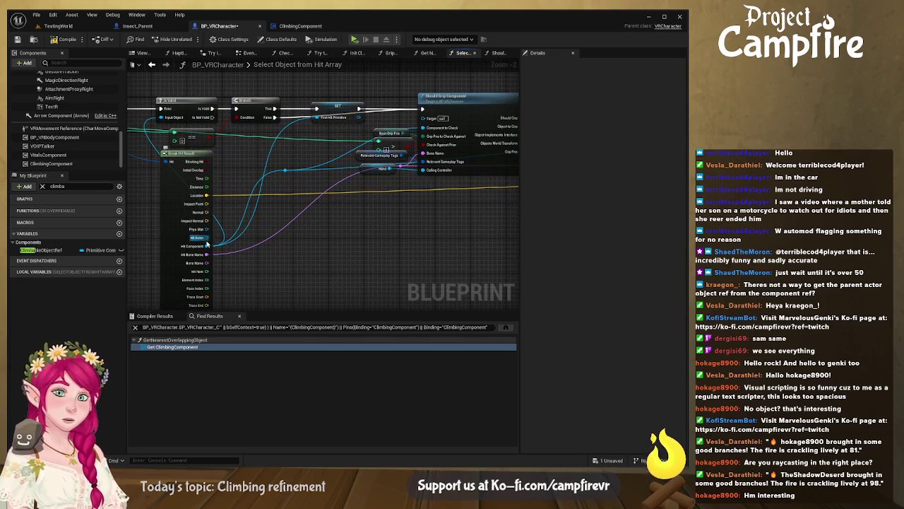
pyautogui.moveTo(344, 215)
pyautogui.mouseDown()
pyautogui.moveTo(333, 153)
pyautogui.moveTo(180, 175)
pyautogui.mouseUp()
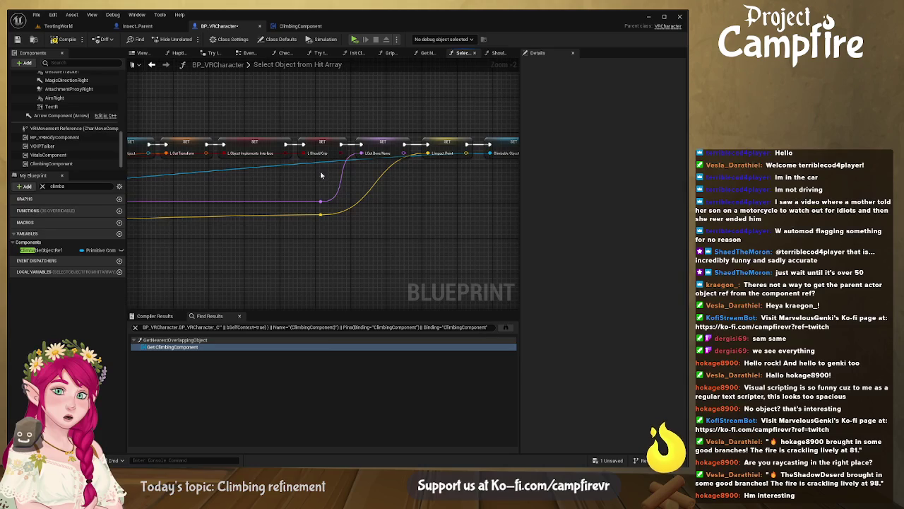
pyautogui.moveTo(300, 175); pyautogui.dragTo(291, 188)
# Step: Check the Climbable Object Ref SET node, then start renaming ClimbableObjectRef and clear its name
pyautogui.click(406, 151)
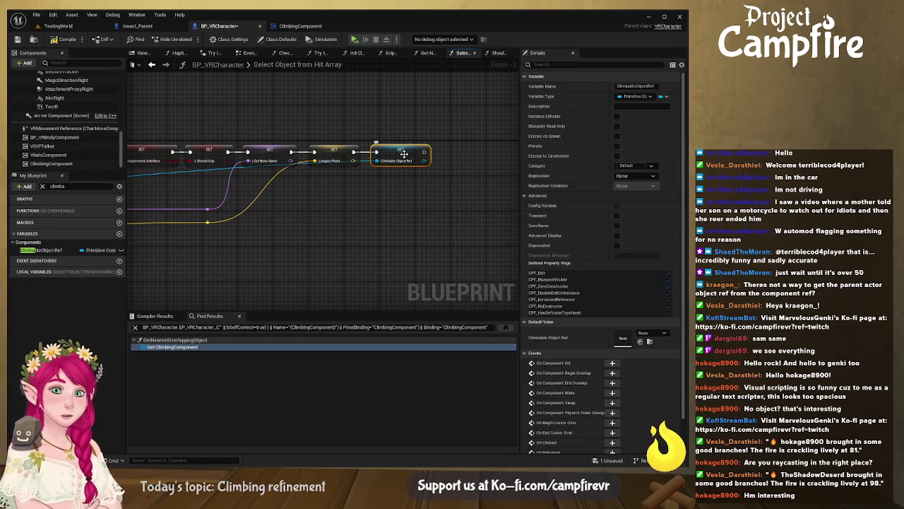
pyautogui.click(402, 162)
pyautogui.moveTo(402, 162); pyautogui.dragTo(519, 205)
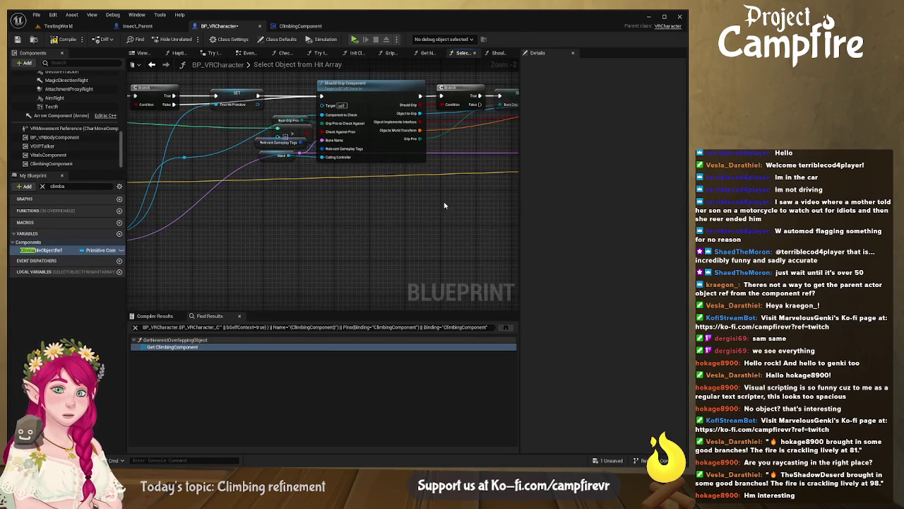
pyautogui.doubleClick(46, 250)
pyautogui.press('BackSpace')
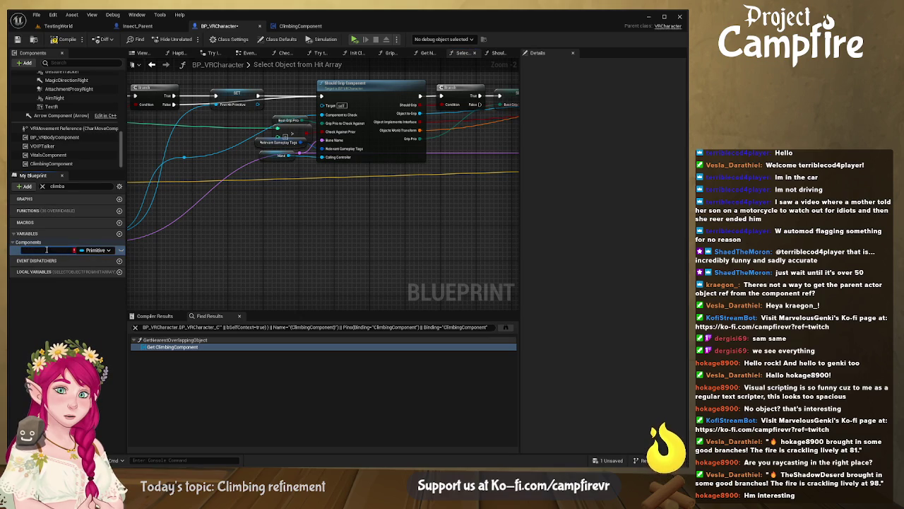
# Step: Cancel the rename and delete the ClimbableObjectRef variable
pyautogui.hotkey('ctrl', 'z')
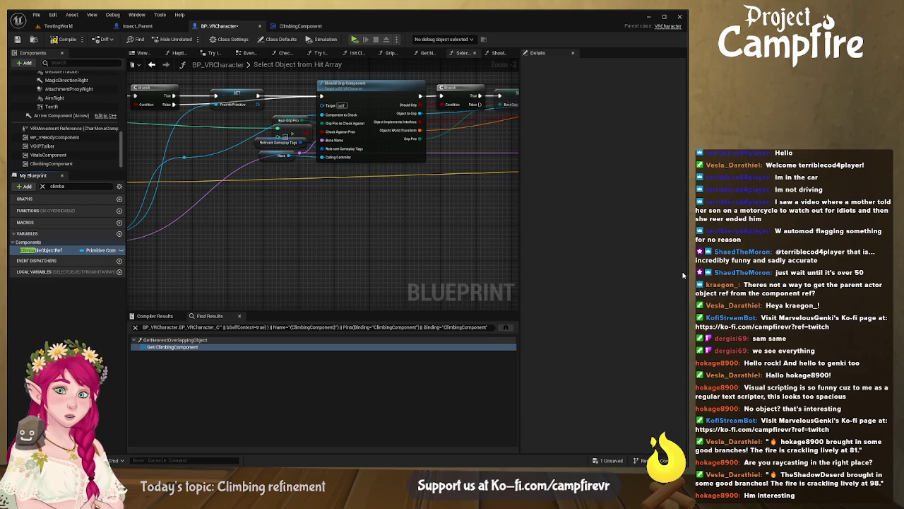
pyautogui.press('Delete')
pyautogui.moveTo(424, 196)
pyautogui.mouseDown()
pyautogui.moveTo(436, 214)
pyautogui.moveTo(339, 210)
pyautogui.moveTo(406, 228)
pyautogui.moveTo(419, 201)
pyautogui.mouseUp()
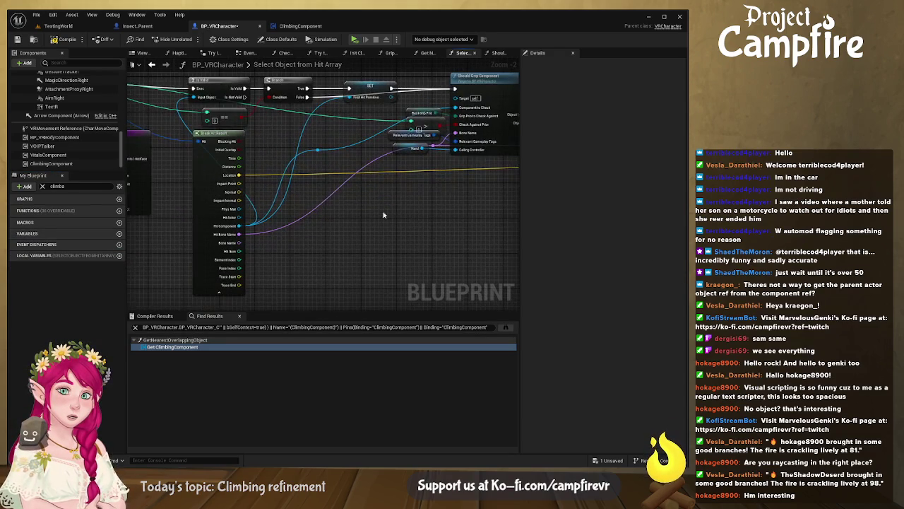
# Step: Add a Print String after Is Valid that prints the Hit Actor, then save
pyautogui.moveTo(294, 239); pyautogui.dragTo(433, 156)
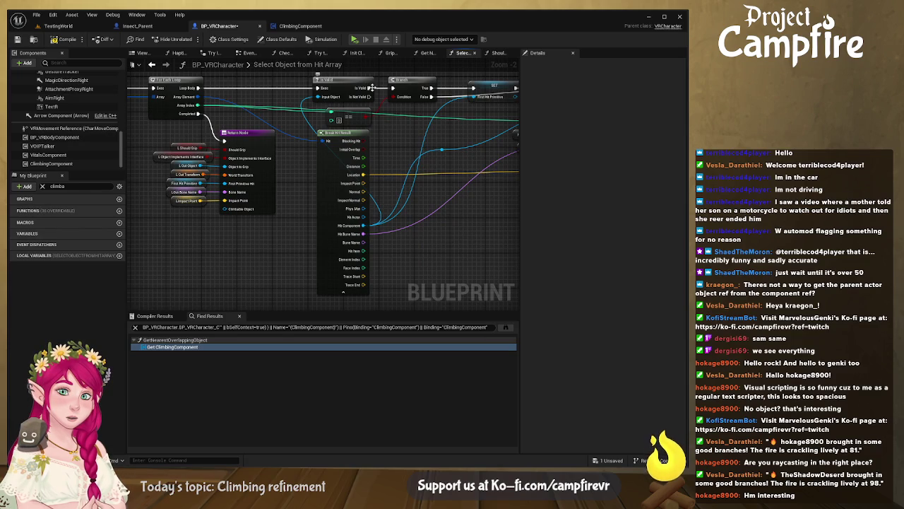
pyautogui.moveTo(368, 86)
pyautogui.mouseDown()
pyautogui.moveTo(385, 162)
pyautogui.moveTo(461, 181)
pyautogui.mouseUp()
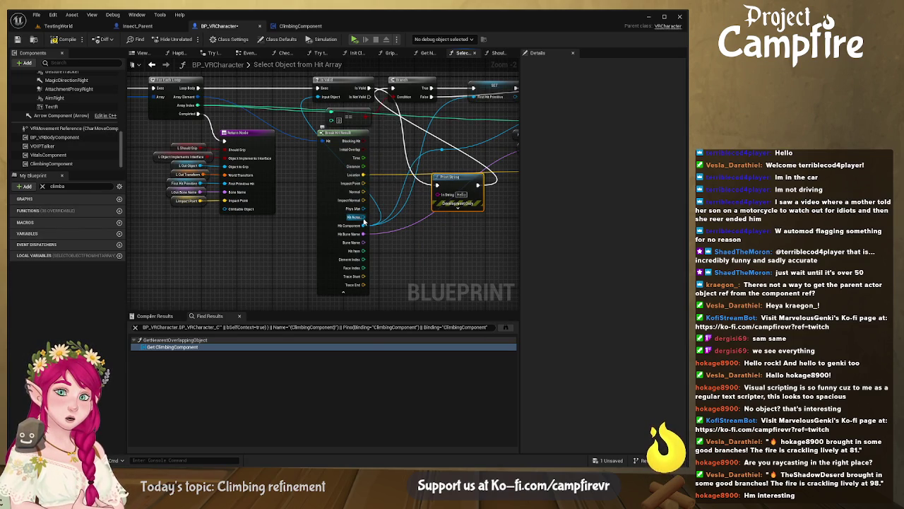
pyautogui.moveTo(361, 217); pyautogui.dragTo(439, 193)
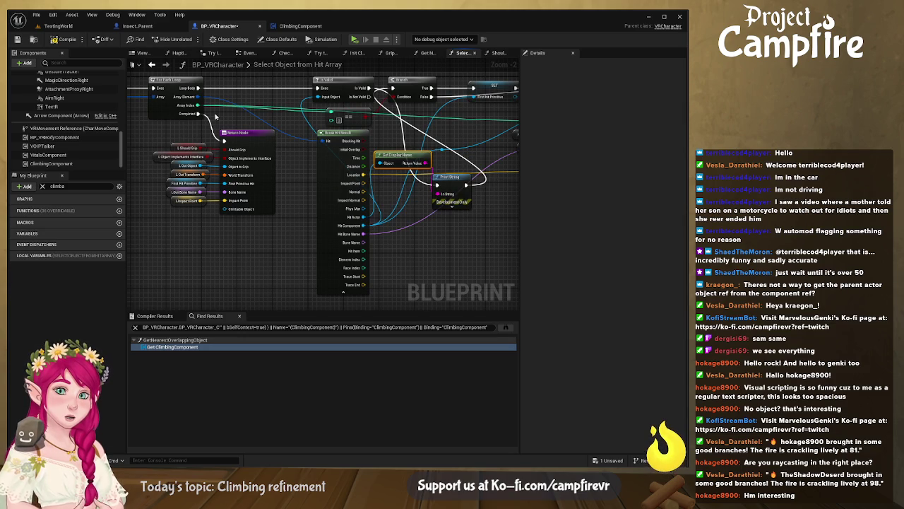
pyautogui.hotkey('ctrl', 's')
# Step: Play-test climbing in the TestingWorld level, then switch to the ClimbingComponent blueprint
pyautogui.click(58, 25)
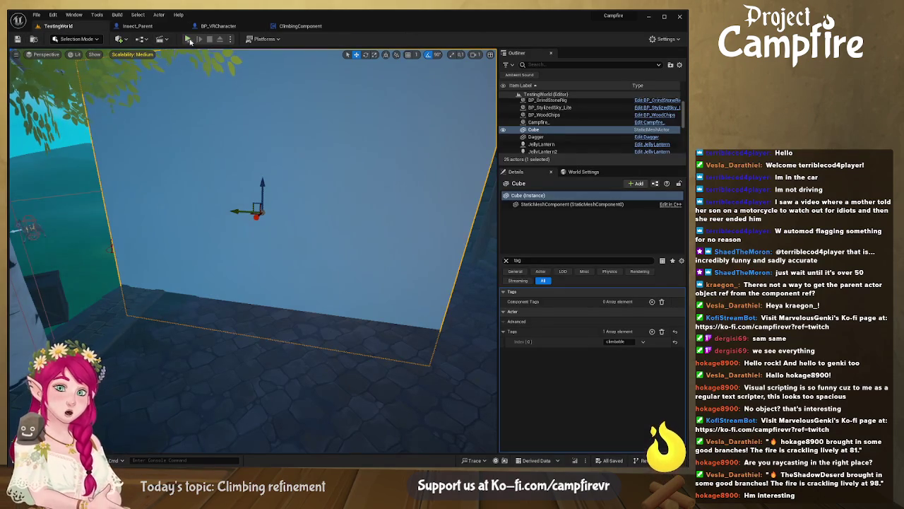
pyautogui.click(188, 39)
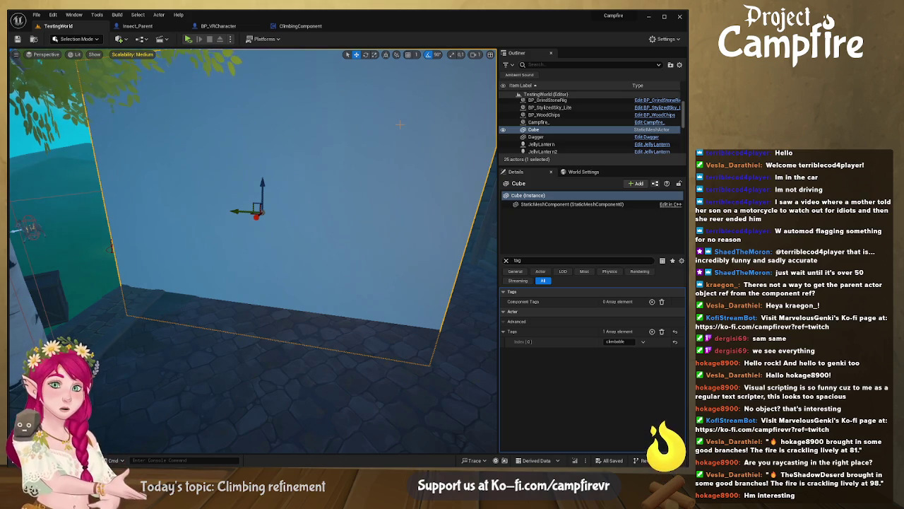
pyautogui.click(309, 27)
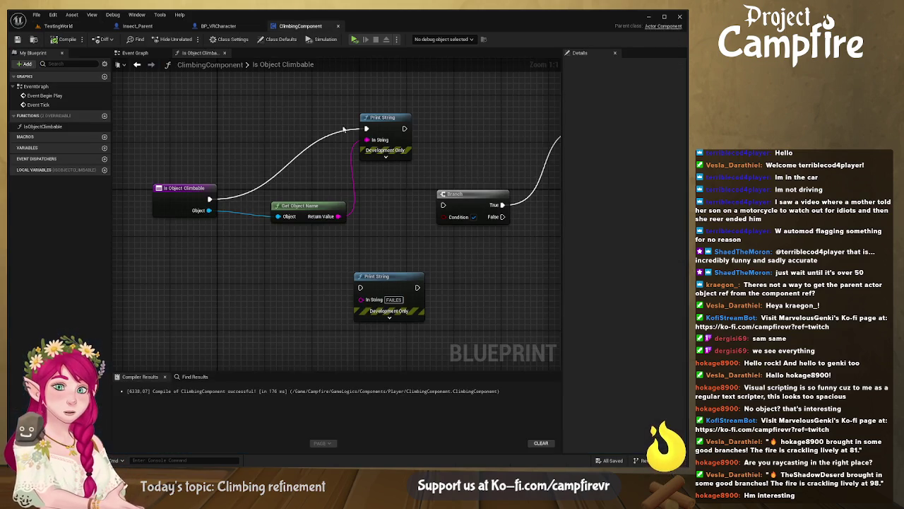
# Step: Back in BP_VRCharacter, delete the debug Print String and Get Display Name nodes
pyautogui.click(237, 28)
pyautogui.scroll(2, 344, 213)
pyautogui.moveTo(344, 213); pyautogui.dragTo(299, 226)
pyautogui.click(361, 203)
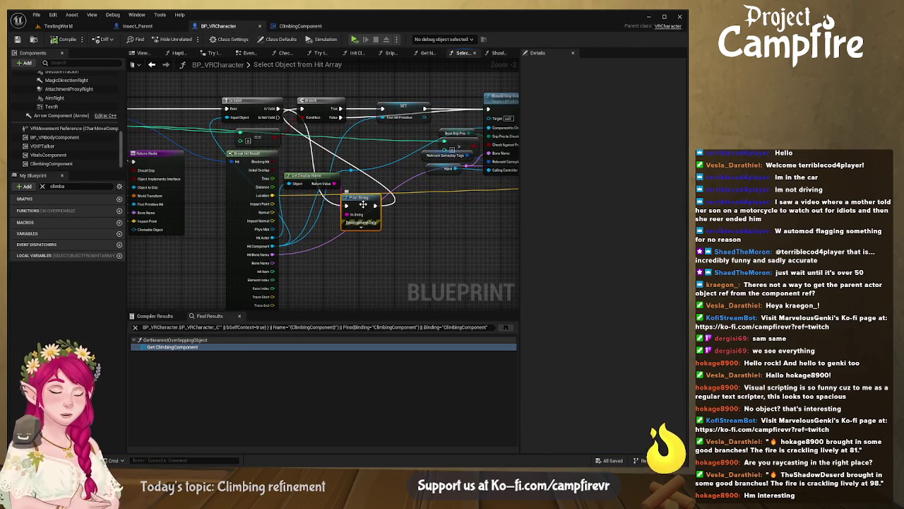
pyautogui.press('Delete')
pyautogui.click(324, 176)
pyautogui.press('Delete')
# Step: Promote Hit Actor to a variable and line up SET Hit Actor after the other setters, rerouting its wire
pyautogui.moveTo(274, 240); pyautogui.dragTo(458, 245)
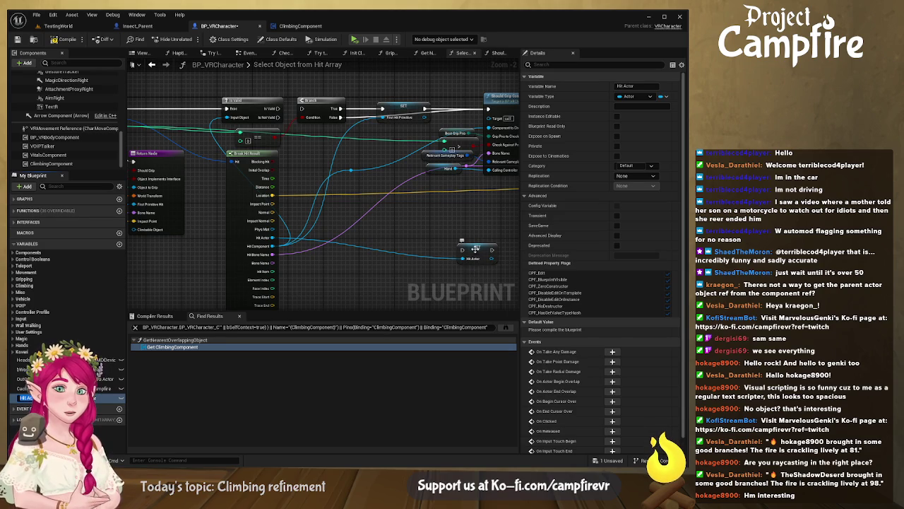
pyautogui.moveTo(472, 247); pyautogui.dragTo(474, 228)
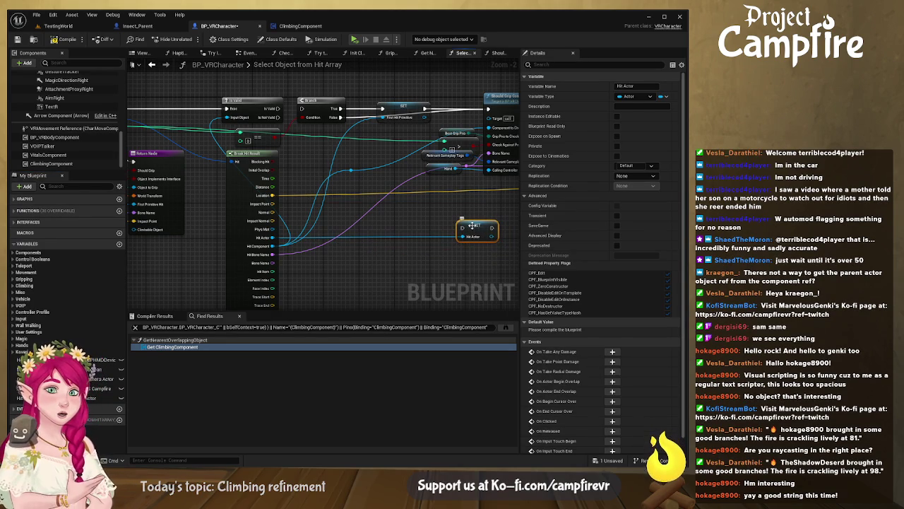
pyautogui.moveTo(427, 235)
pyautogui.mouseDown()
pyautogui.moveTo(323, 212)
pyautogui.moveTo(545, 191)
pyautogui.moveTo(527, 141)
pyautogui.moveTo(428, 106)
pyautogui.moveTo(423, 124)
pyautogui.mouseUp()
pyautogui.doubleClick(351, 136)
pyautogui.moveTo(351, 136)
pyautogui.mouseDown()
pyautogui.moveTo(312, 243)
pyautogui.moveTo(313, 219)
pyautogui.mouseUp()
pyautogui.moveTo(421, 121)
pyautogui.mouseDown()
pyautogui.moveTo(399, 96)
pyautogui.moveTo(378, 97)
pyautogui.moveTo(386, 109)
pyautogui.mouseUp()
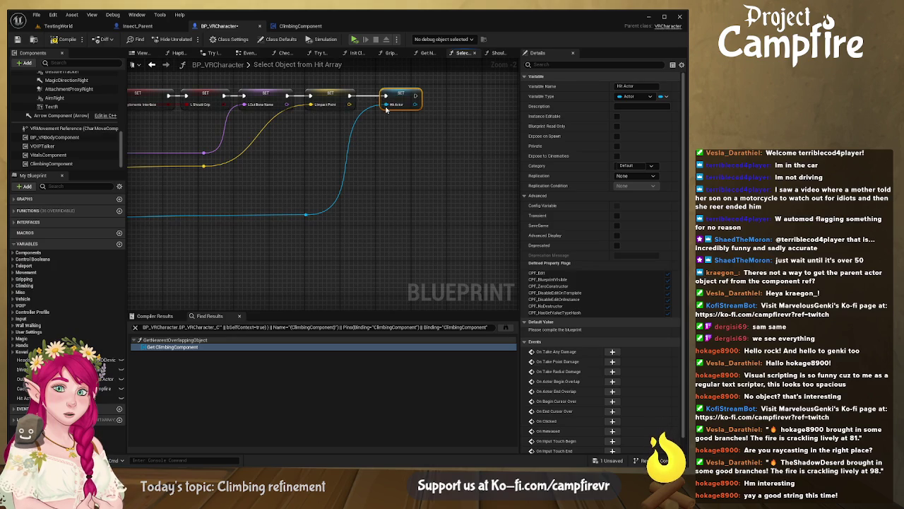
# Step: Make the Return Node's Climbable Object output an Actor, feed it Get Hit Actor, and compile
pyautogui.moveTo(257, 187)
pyautogui.mouseDown()
pyautogui.moveTo(376, 195)
pyautogui.moveTo(349, 206)
pyautogui.moveTo(394, 224)
pyautogui.moveTo(304, 170)
pyautogui.mouseUp()
pyautogui.click(315, 168)
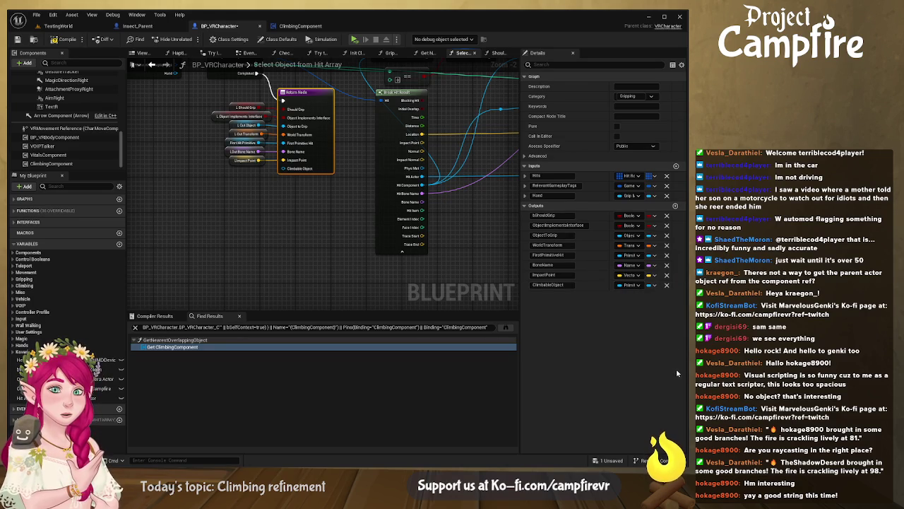
pyautogui.scroll(2, 243, 231)
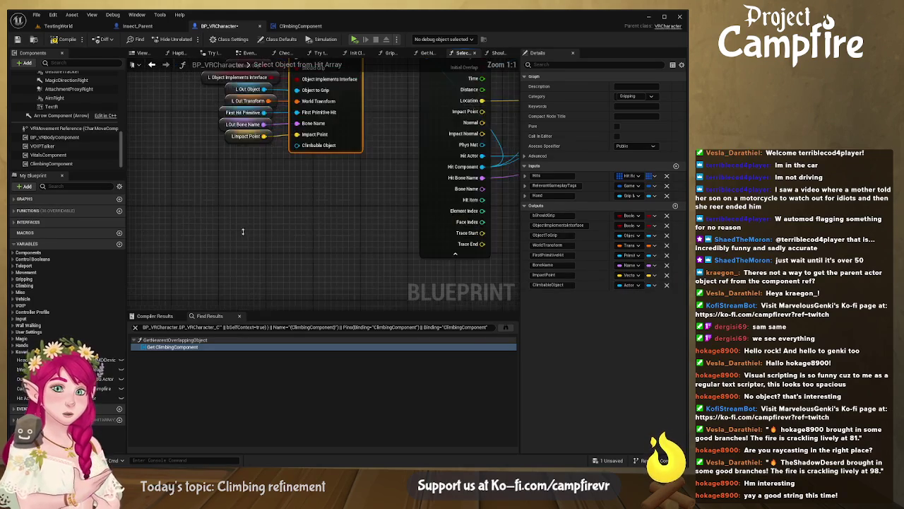
pyautogui.moveTo(23, 398)
pyautogui.mouseDown()
pyautogui.moveTo(223, 166)
pyautogui.moveTo(258, 177)
pyautogui.moveTo(263, 165)
pyautogui.mouseUp()
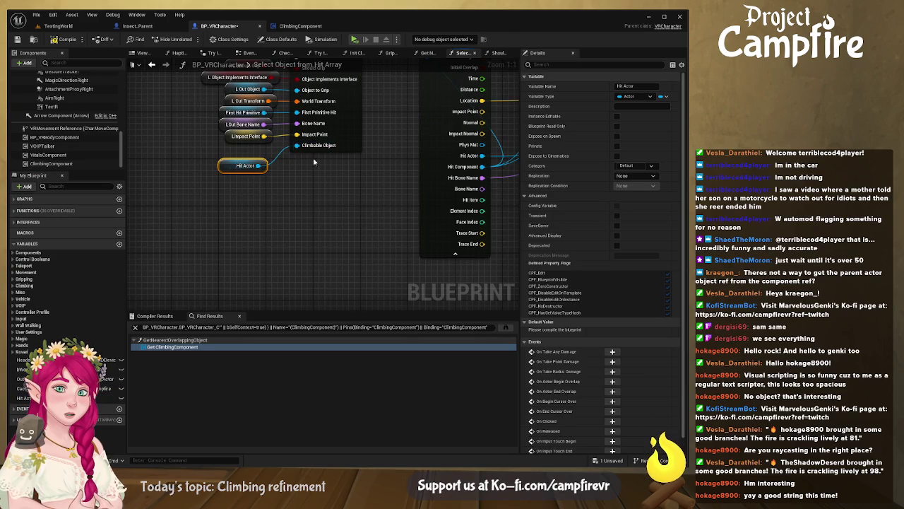
pyautogui.click(63, 39)
pyautogui.click(496, 54)
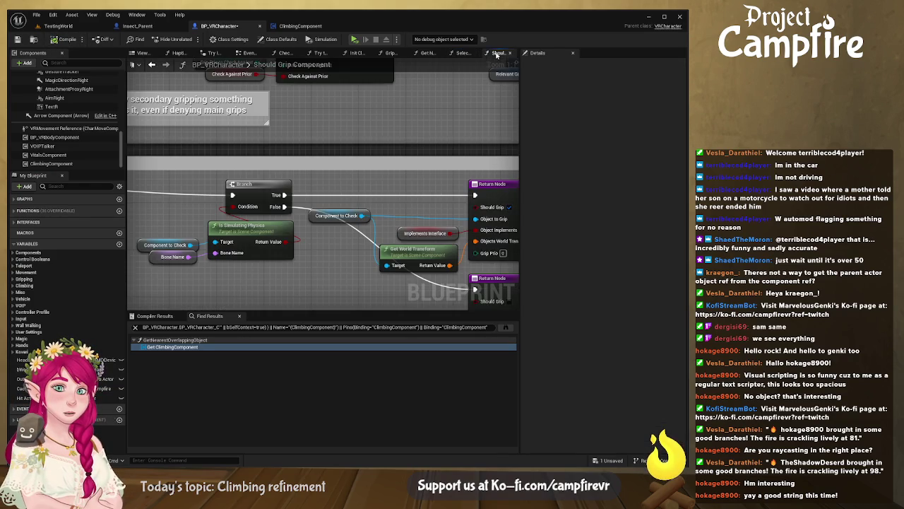
# Step: In Get Nearest Overlapping Object, pull an execution wire from the Select Object from Hit Array call for a debug print
pyautogui.click(465, 53)
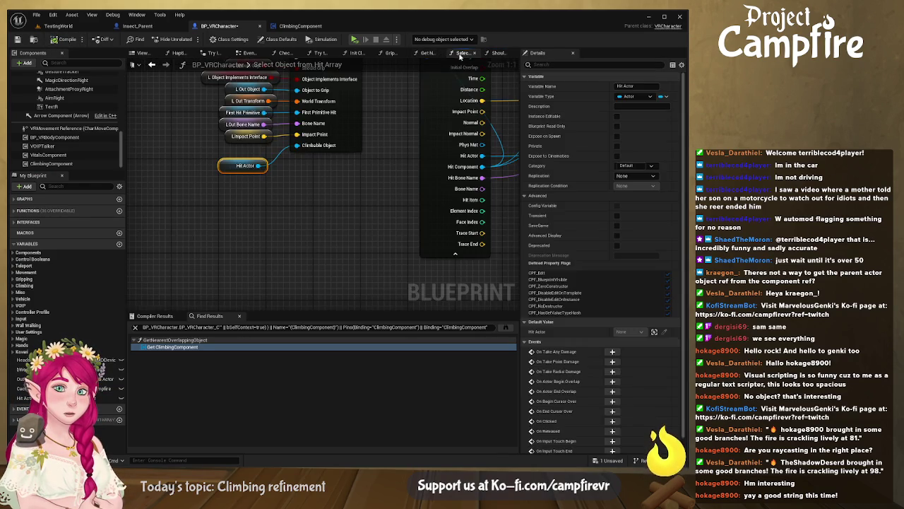
pyautogui.click(428, 53)
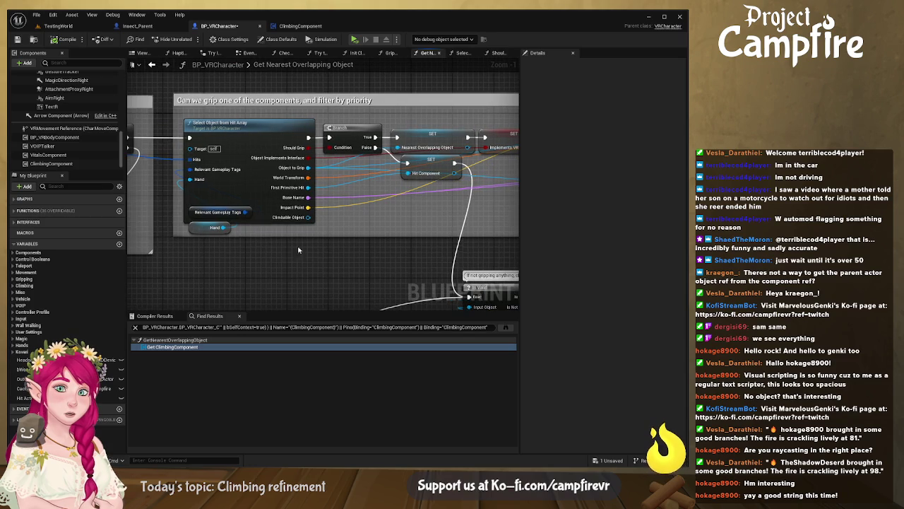
pyautogui.click(248, 125)
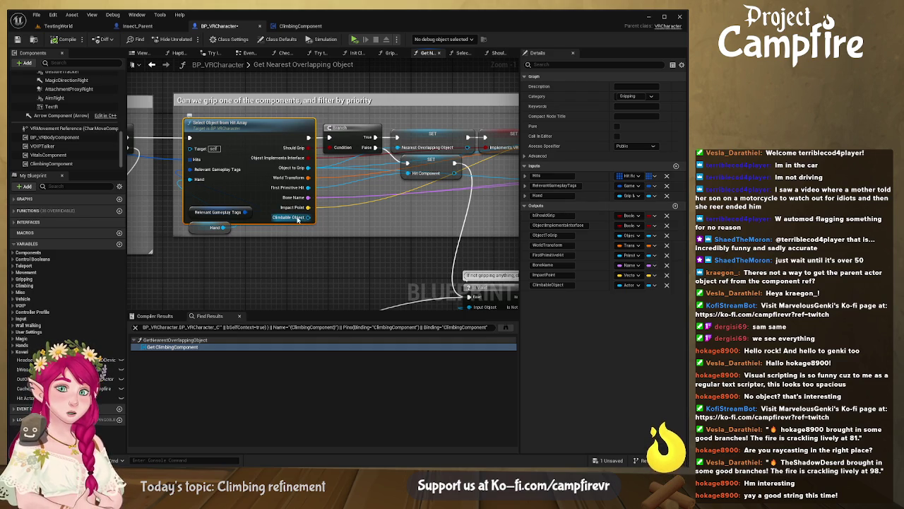
pyautogui.moveTo(293, 219); pyautogui.dragTo(226, 219)
pyautogui.moveTo(242, 136)
pyautogui.mouseDown()
pyautogui.moveTo(272, 190)
pyautogui.moveTo(261, 212)
pyautogui.moveTo(278, 213)
pyautogui.mouseUp()
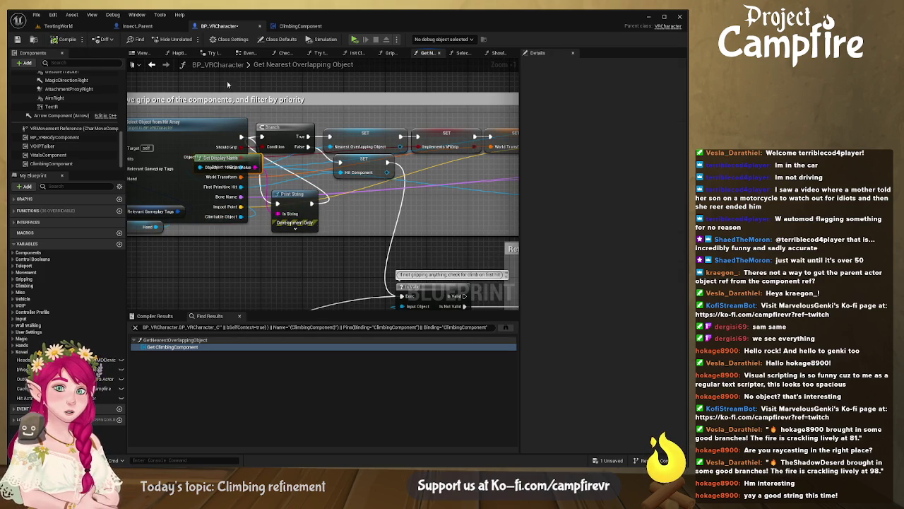
pyautogui.click(294, 26)
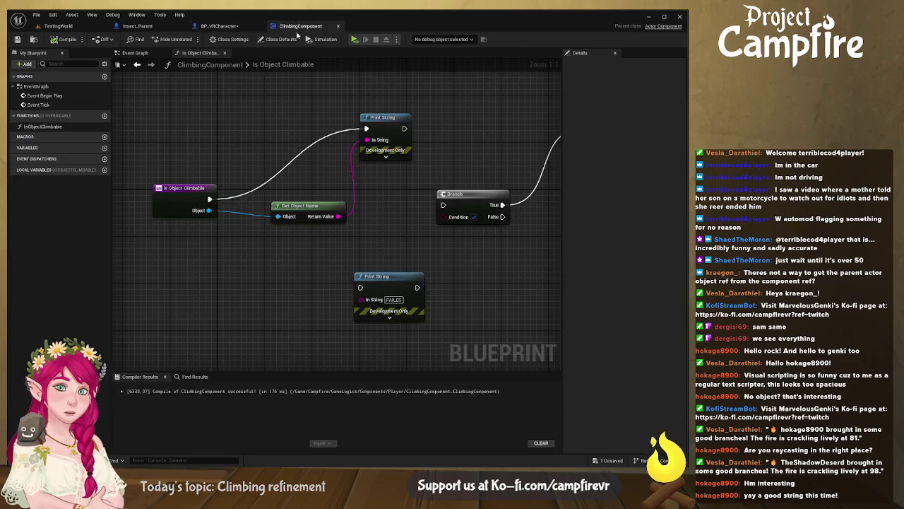
# Step: Undo the debug print wiring, compile ClimbingComponent, save BP_VRCharacter, and play-test climbing
pyautogui.hotkey('ctrl', 'z')
pyautogui.hotkey('ctrl', 'z')
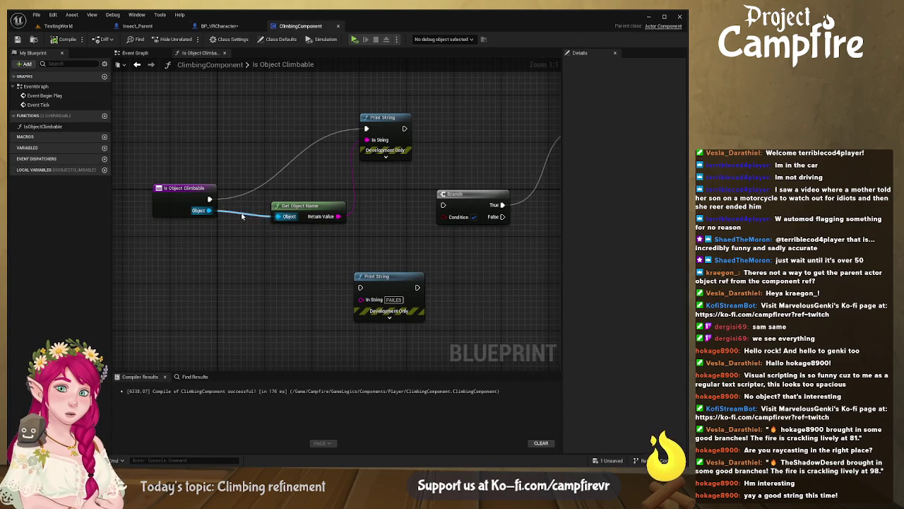
pyautogui.click(65, 39)
pyautogui.click(219, 26)
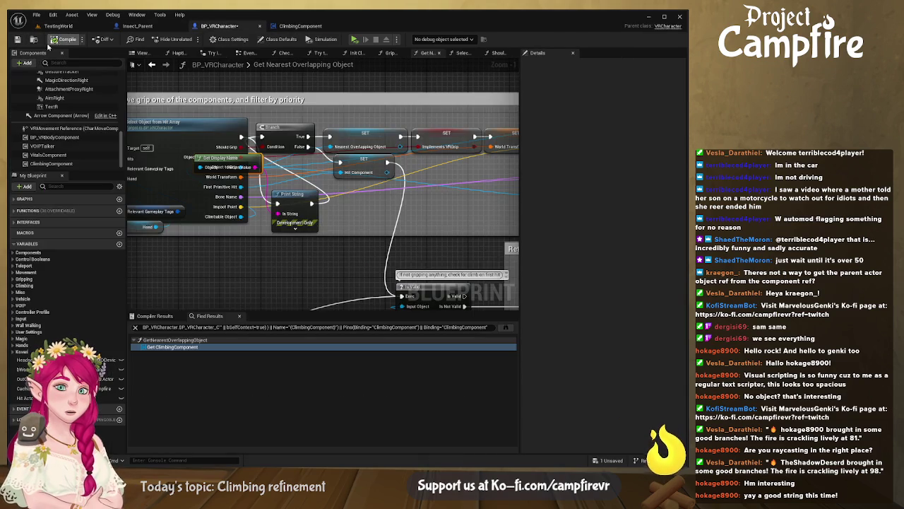
pyautogui.click(17, 39)
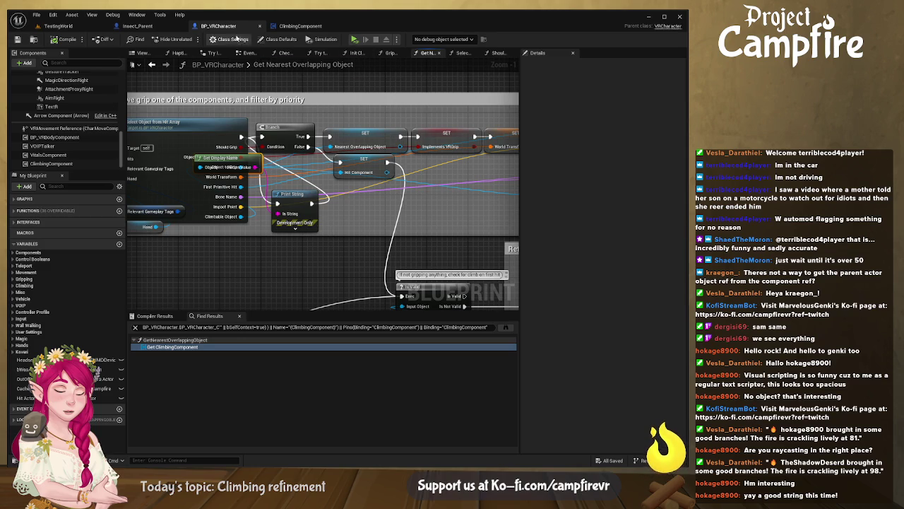
pyautogui.click(352, 40)
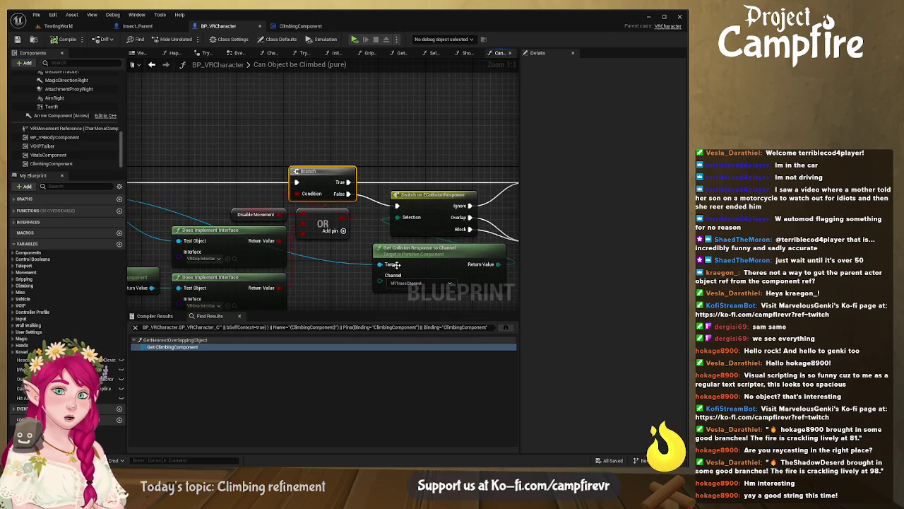
# Step: Look over Can Object be Climbed, then pan Select Object from Hit Array to its Branch
pyautogui.moveTo(329, 274)
pyautogui.mouseDown()
pyautogui.moveTo(444, 206)
pyautogui.moveTo(490, 246)
pyautogui.moveTo(517, 249)
pyautogui.moveTo(460, 234)
pyautogui.mouseUp()
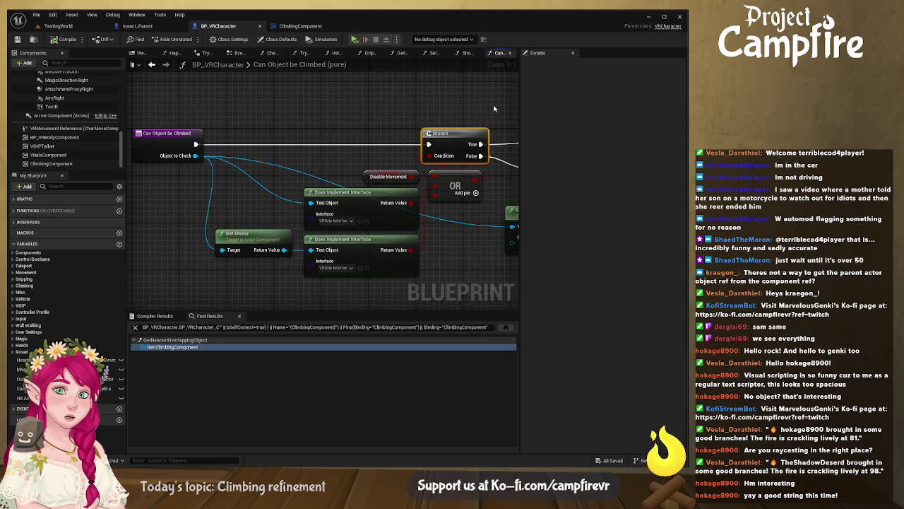
pyautogui.moveTo(466, 90); pyautogui.dragTo(421, 92)
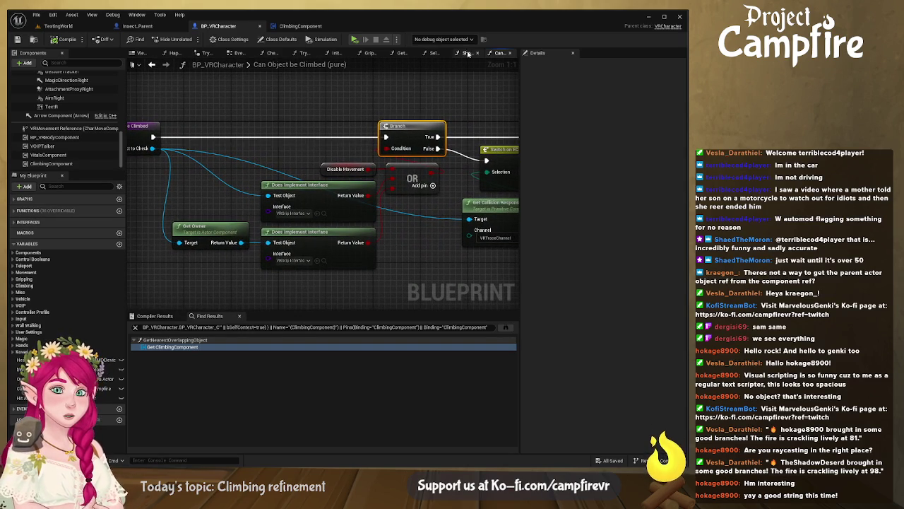
pyautogui.click(436, 55)
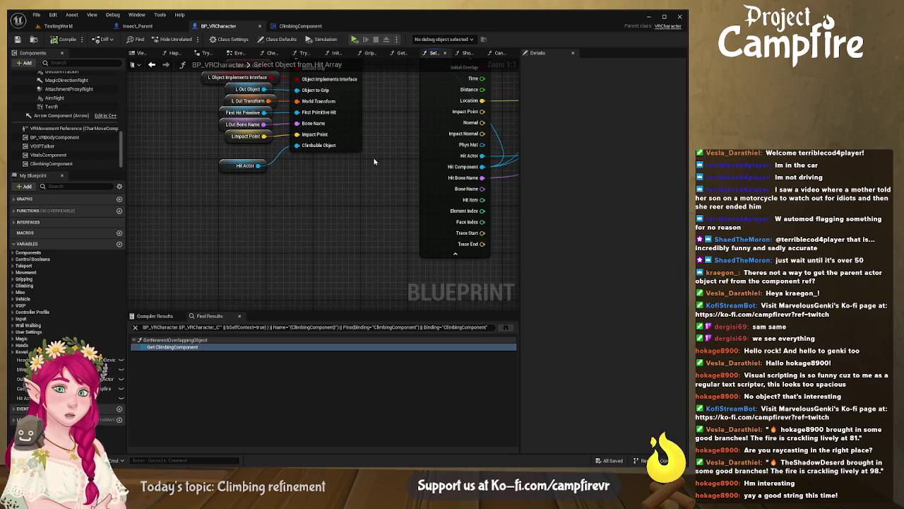
pyautogui.moveTo(374, 158); pyautogui.dragTo(333, 219)
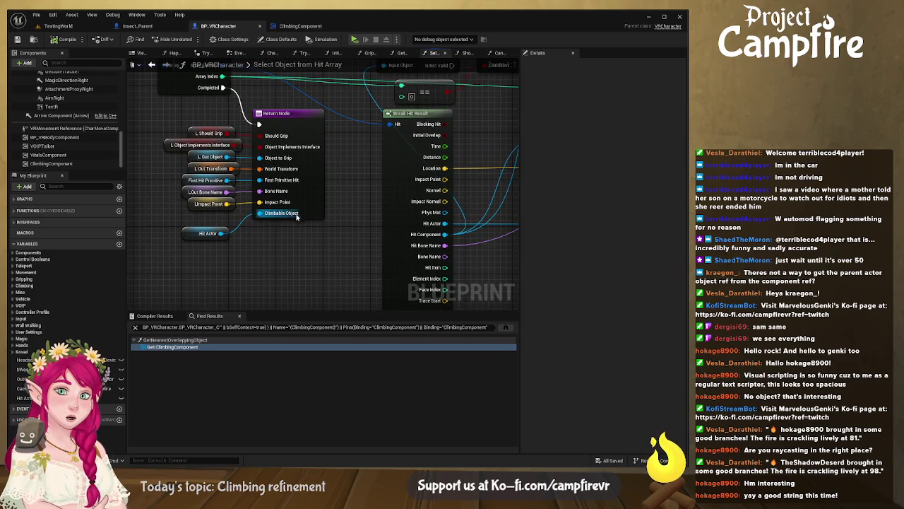
pyautogui.moveTo(298, 216); pyautogui.dragTo(174, 159)
pyautogui.moveTo(428, 183)
pyautogui.mouseDown()
pyautogui.moveTo(452, 212)
pyautogui.moveTo(142, 202)
pyautogui.moveTo(202, 214)
pyautogui.moveTo(377, 210)
pyautogui.mouseUp()
# Step: Connect Is Valid's valid output to the Branch, then compile and save BP_VRCharacter
pyautogui.scroll(-4, 269, 204)
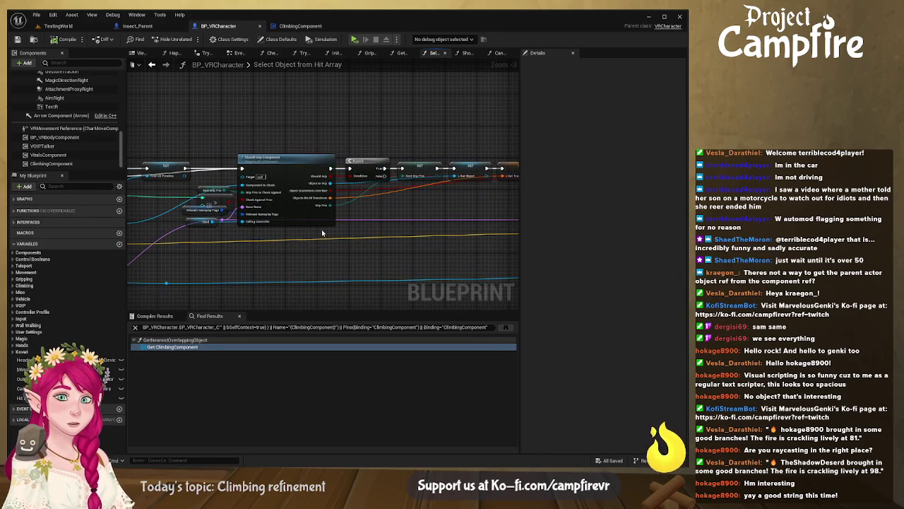
pyautogui.moveTo(273, 222)
pyautogui.mouseDown()
pyautogui.moveTo(322, 207)
pyautogui.moveTo(456, 201)
pyautogui.moveTo(307, 210)
pyautogui.mouseUp()
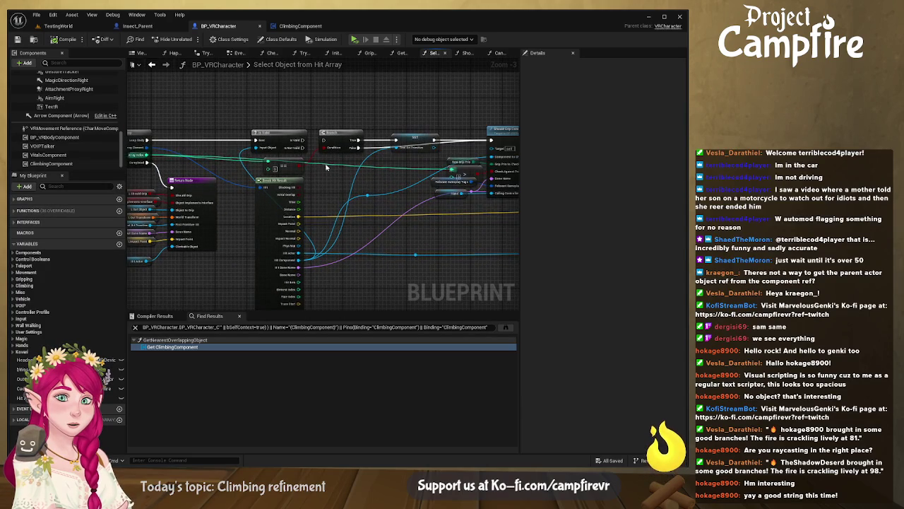
pyautogui.scroll(3, 307, 210)
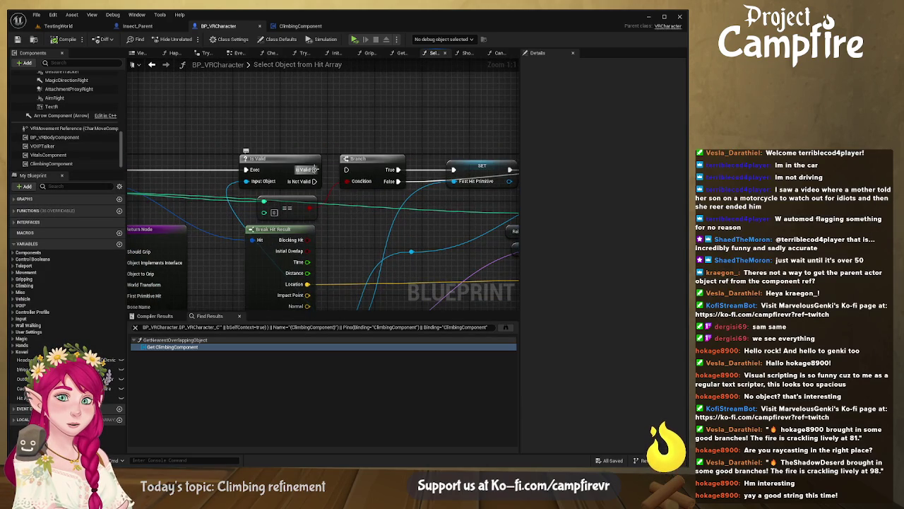
pyautogui.moveTo(313, 169); pyautogui.dragTo(347, 170)
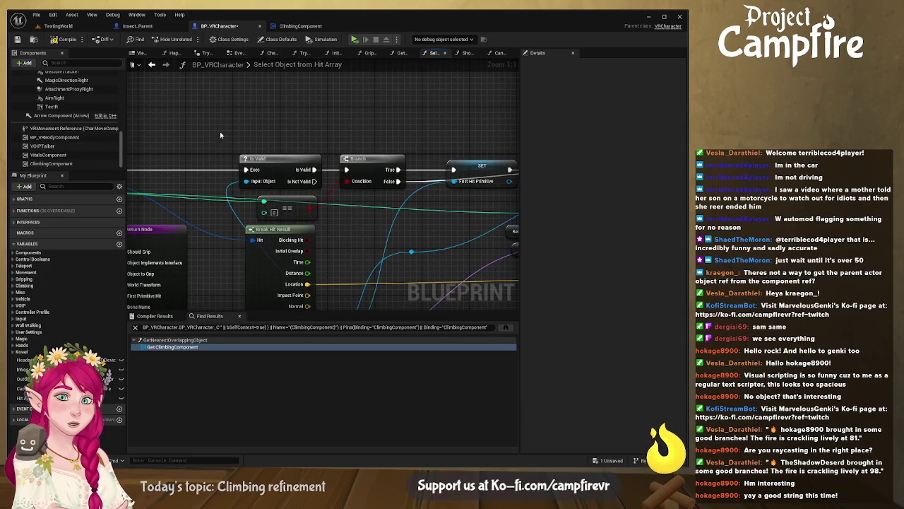
pyautogui.click(65, 38)
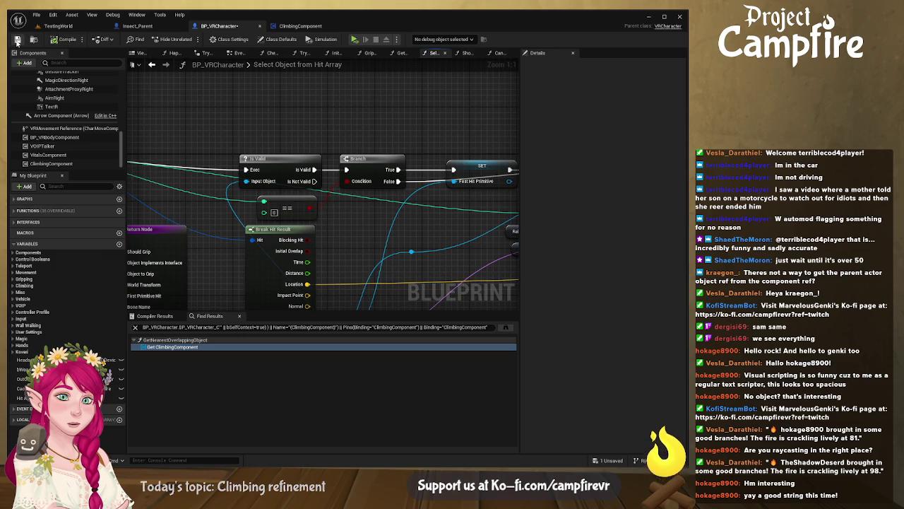
pyautogui.hotkey('ctrl', 's')
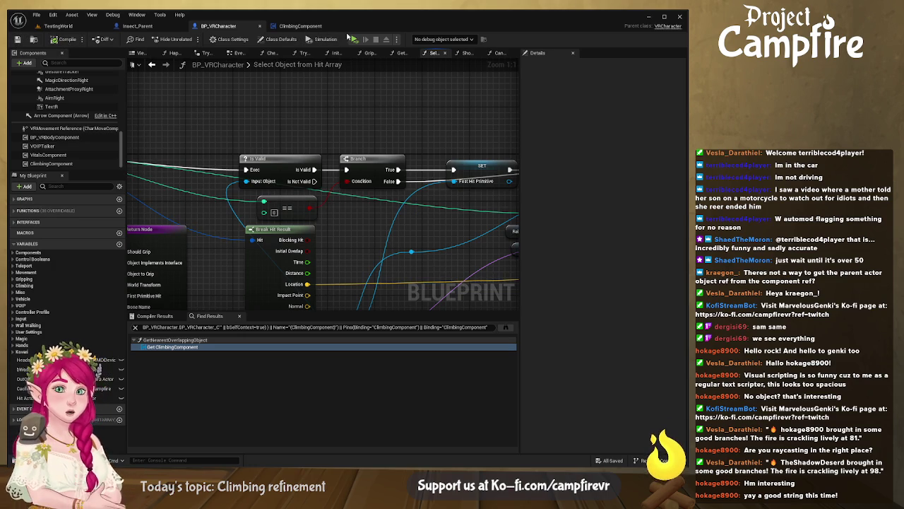
# Step: Play-test the changes, then inspect Should Grip Component's inputs and outputs in Details
pyautogui.click(355, 41)
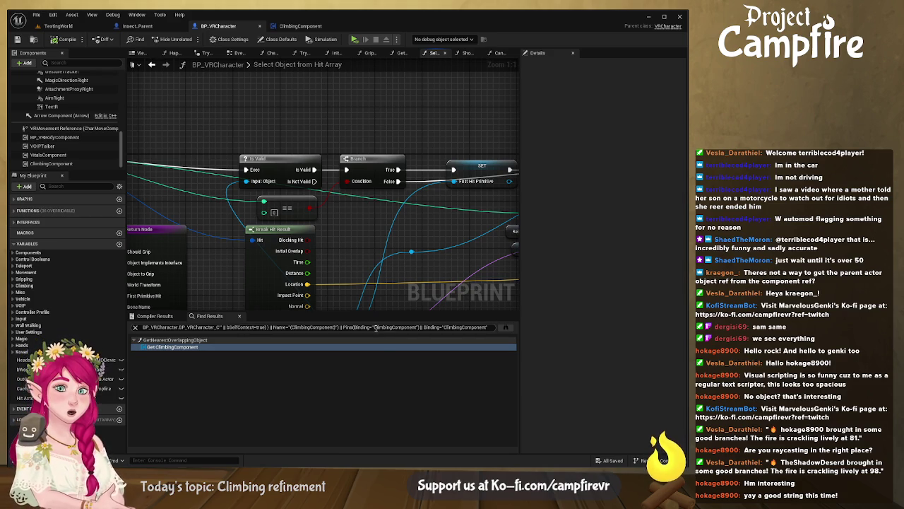
pyautogui.moveTo(358, 281)
pyautogui.mouseDown()
pyautogui.moveTo(385, 247)
pyautogui.moveTo(443, 218)
pyautogui.moveTo(523, 207)
pyautogui.moveTo(590, 213)
pyautogui.moveTo(573, 211)
pyautogui.moveTo(503, 295)
pyautogui.moveTo(443, 294)
pyautogui.moveTo(399, 200)
pyautogui.moveTo(404, 185)
pyautogui.moveTo(427, 218)
pyautogui.moveTo(462, 198)
pyautogui.moveTo(442, 243)
pyautogui.moveTo(251, 222)
pyautogui.moveTo(235, 230)
pyautogui.mouseUp()
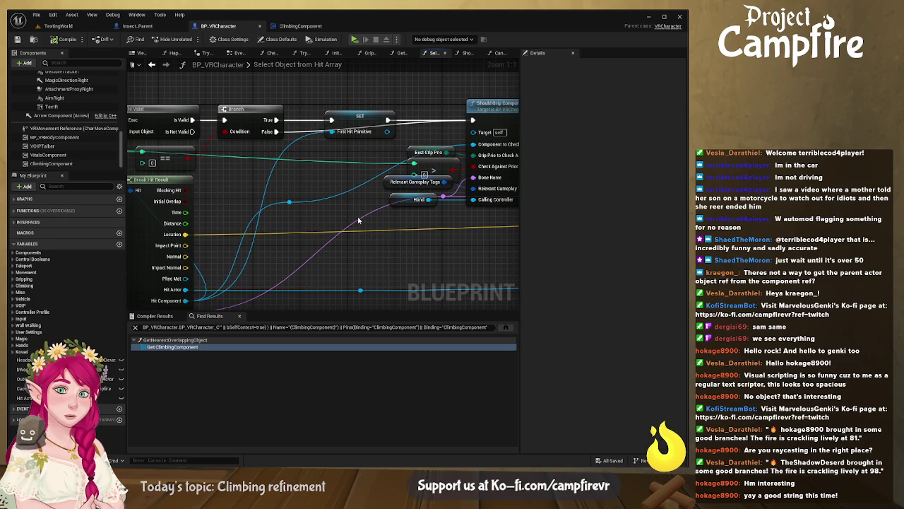
pyautogui.moveTo(406, 230); pyautogui.dragTo(280, 229)
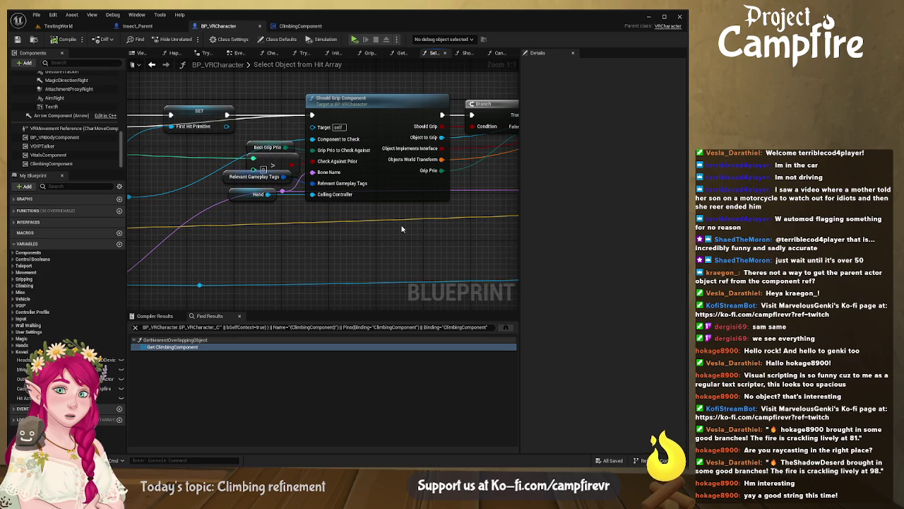
pyautogui.moveTo(395, 226)
pyautogui.mouseDown()
pyautogui.moveTo(275, 226)
pyautogui.moveTo(465, 216)
pyautogui.moveTo(522, 230)
pyautogui.moveTo(476, 216)
pyautogui.moveTo(262, 257)
pyautogui.mouseUp()
pyautogui.moveTo(325, 243)
pyautogui.mouseDown()
pyautogui.moveTo(262, 236)
pyautogui.moveTo(421, 211)
pyautogui.mouseUp()
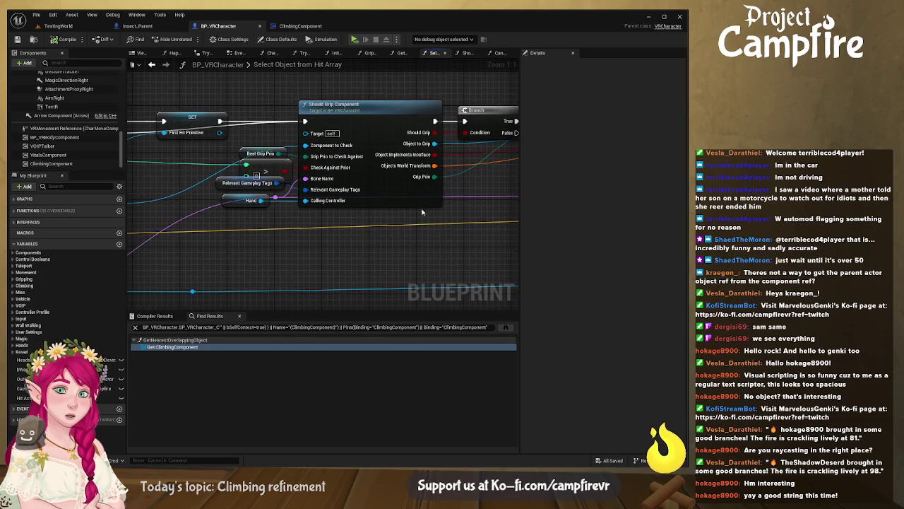
pyautogui.click(386, 201)
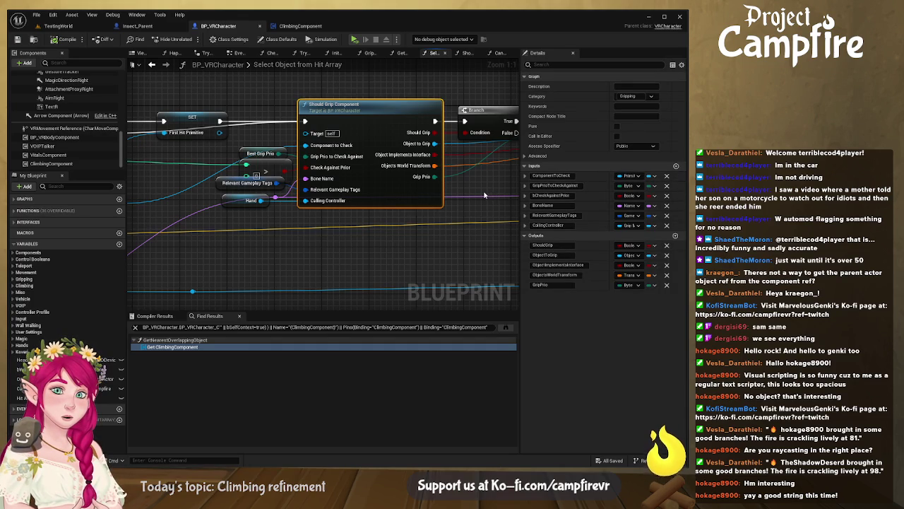
# Step: Review the Break Hit Result, Is Valid, Branch and SET node chain around Should Grip Component
pyautogui.moveTo(389, 225)
pyautogui.mouseDown()
pyautogui.moveTo(665, 173)
pyautogui.moveTo(560, 203)
pyautogui.moveTo(420, 223)
pyautogui.moveTo(527, 226)
pyautogui.mouseUp()
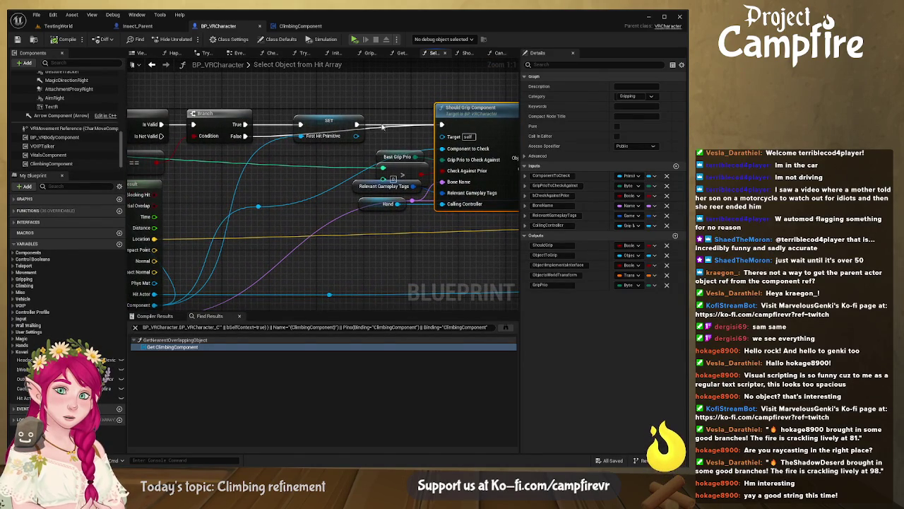
pyautogui.moveTo(448, 125); pyautogui.dragTo(162, 212)
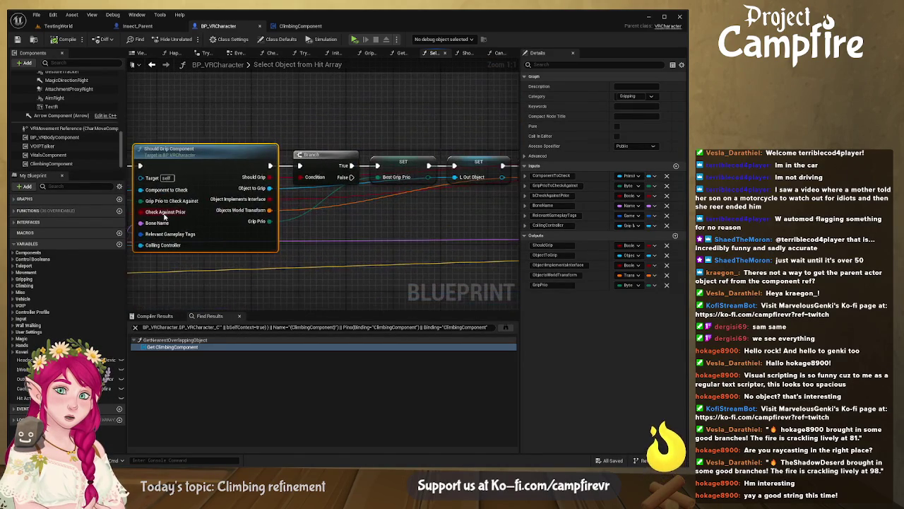
pyautogui.moveTo(384, 215); pyautogui.dragTo(90, 218)
pyautogui.moveTo(300, 232)
pyautogui.mouseDown()
pyautogui.moveTo(308, 203)
pyautogui.moveTo(502, 193)
pyautogui.mouseUp()
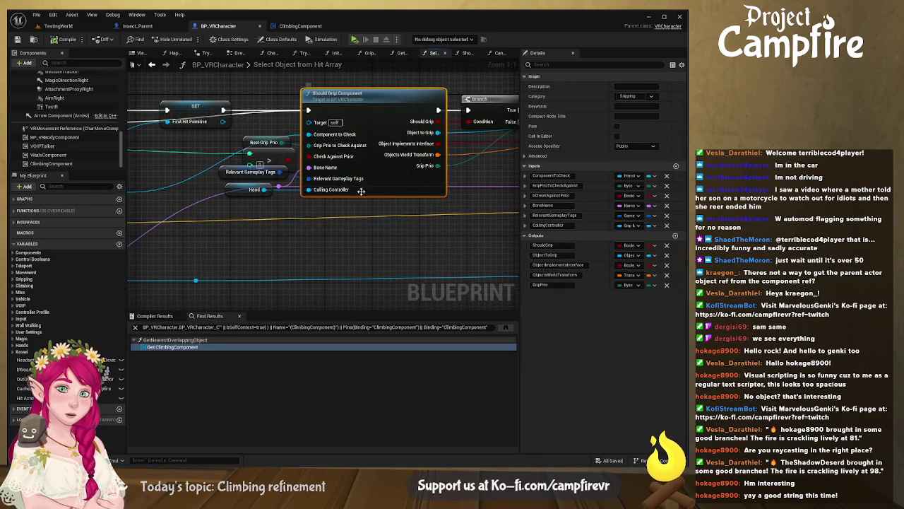
pyautogui.moveTo(328, 220); pyautogui.dragTo(494, 207)
pyautogui.moveTo(358, 215); pyautogui.dragTo(484, 192)
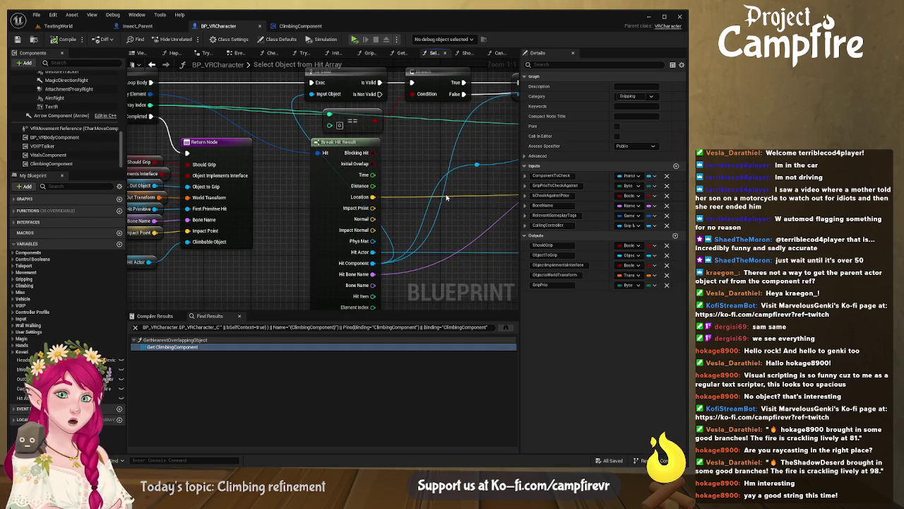
pyautogui.moveTo(417, 181)
pyautogui.mouseDown()
pyautogui.moveTo(430, 205)
pyautogui.moveTo(300, 220)
pyautogui.mouseUp()
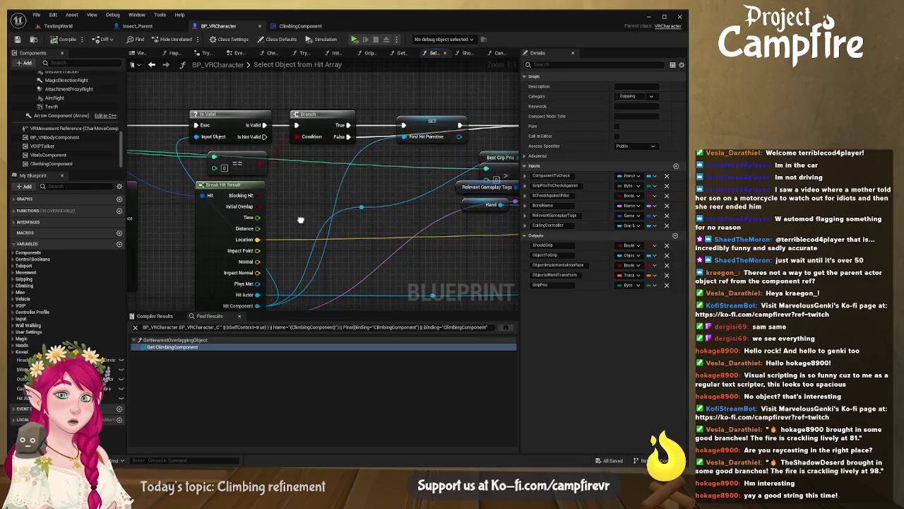
pyautogui.click(402, 53)
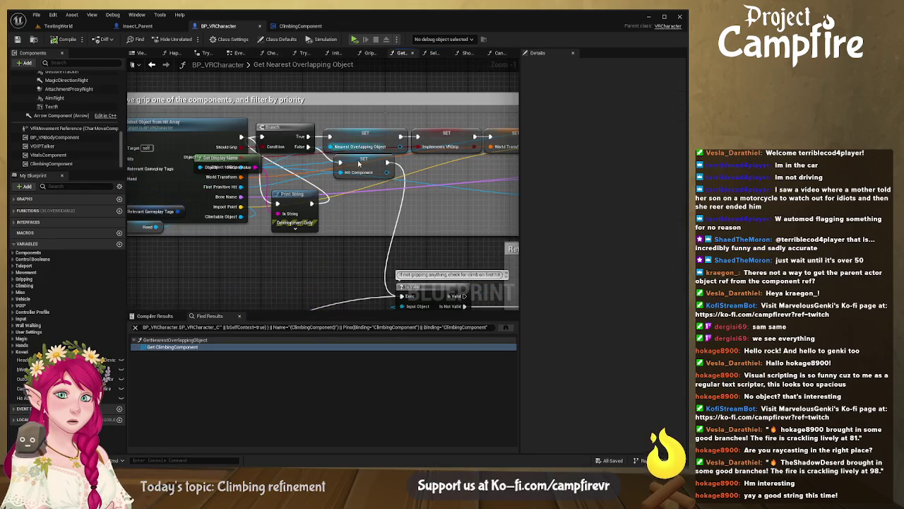
# Step: Delete the debug Print String in Get Nearest Overlapping Object, then flip through the function tabs
pyautogui.click(299, 207)
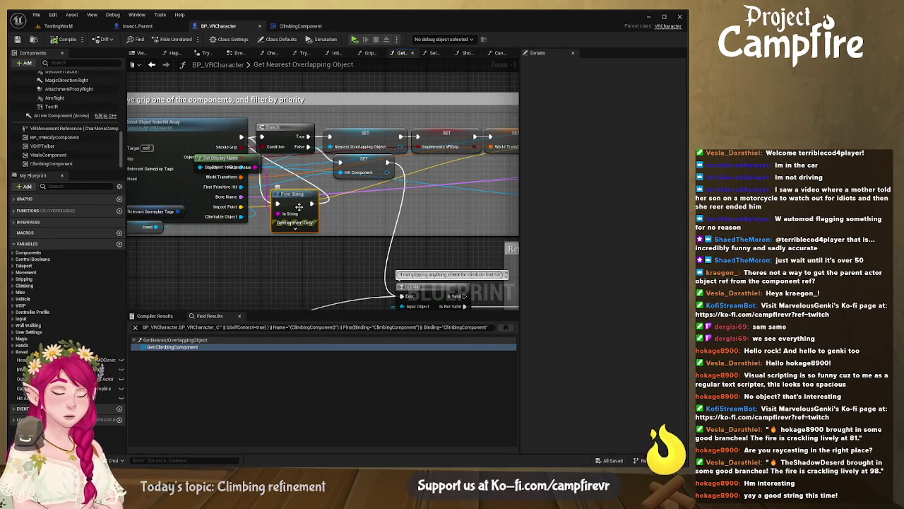
pyautogui.press('Delete')
pyautogui.press('Delete')
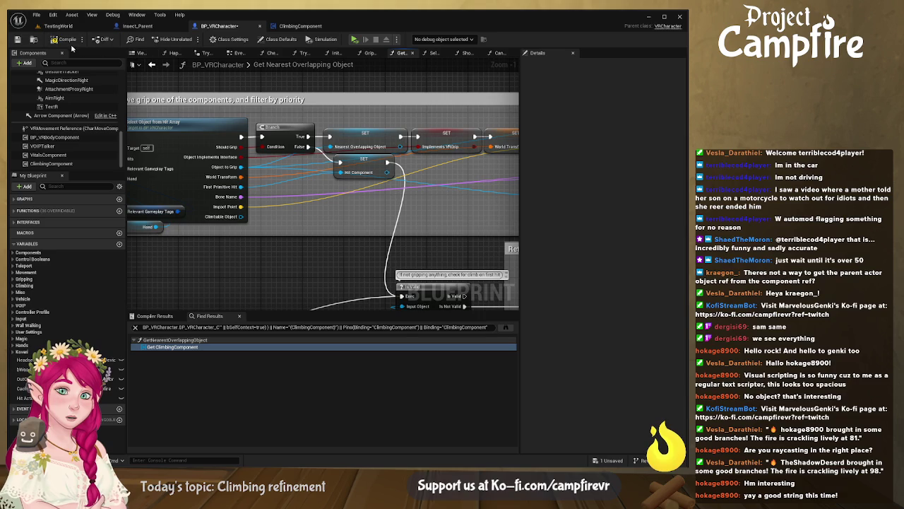
pyautogui.click(435, 54)
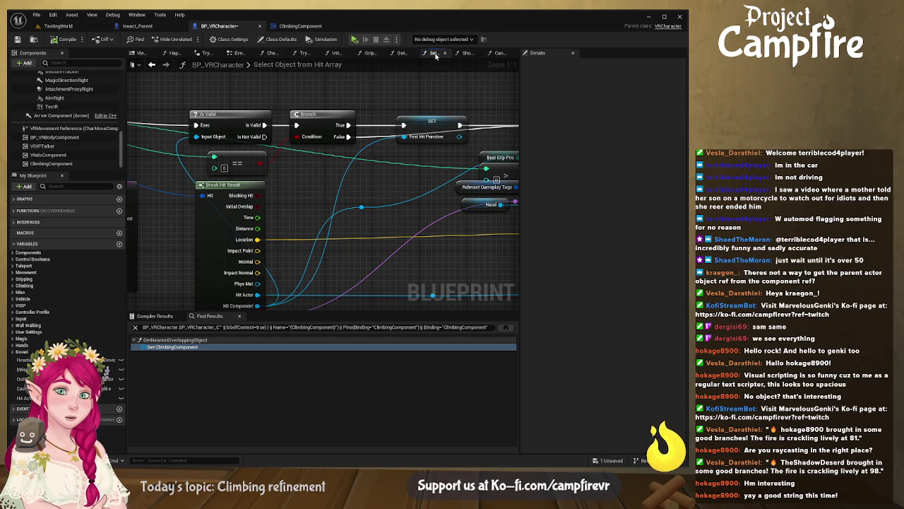
pyautogui.click(466, 54)
pyautogui.click(499, 54)
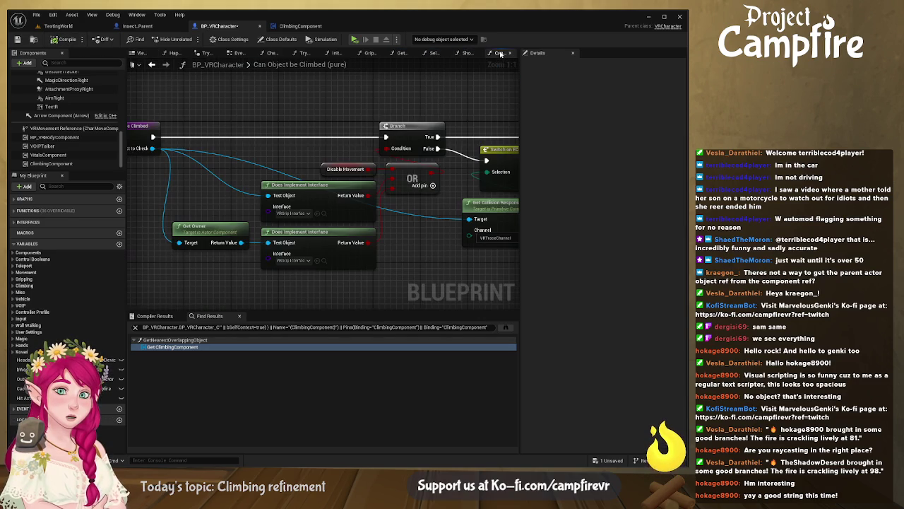
pyautogui.click(368, 54)
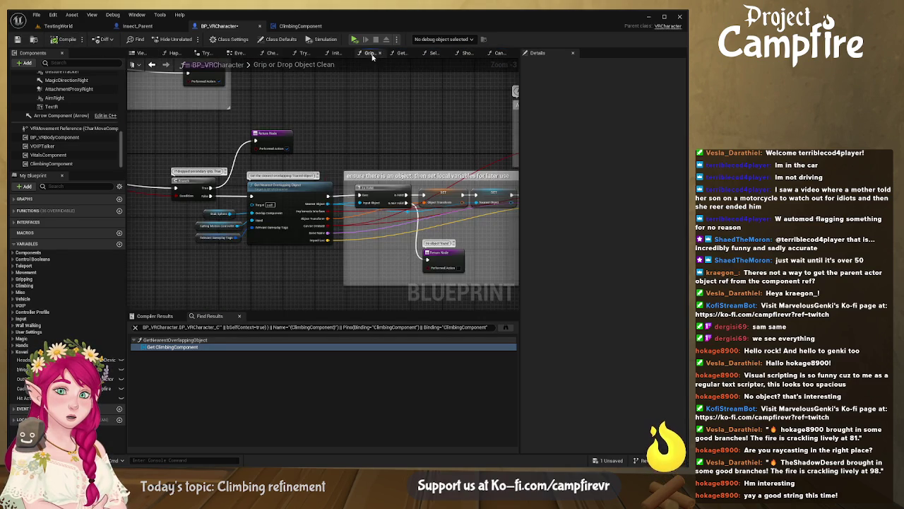
pyautogui.click(400, 54)
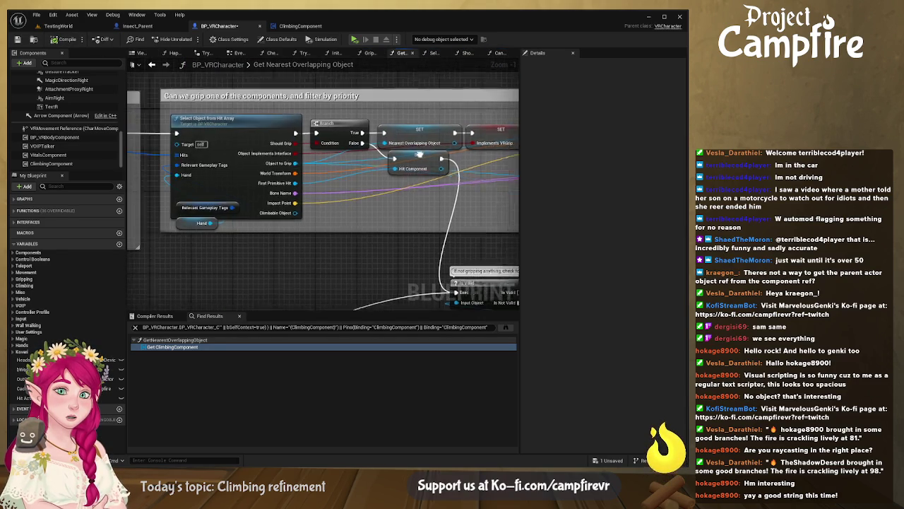
# Step: Open Select Object from Hit Array from its call node and zoom around its graph
pyautogui.doubleClick(281, 149)
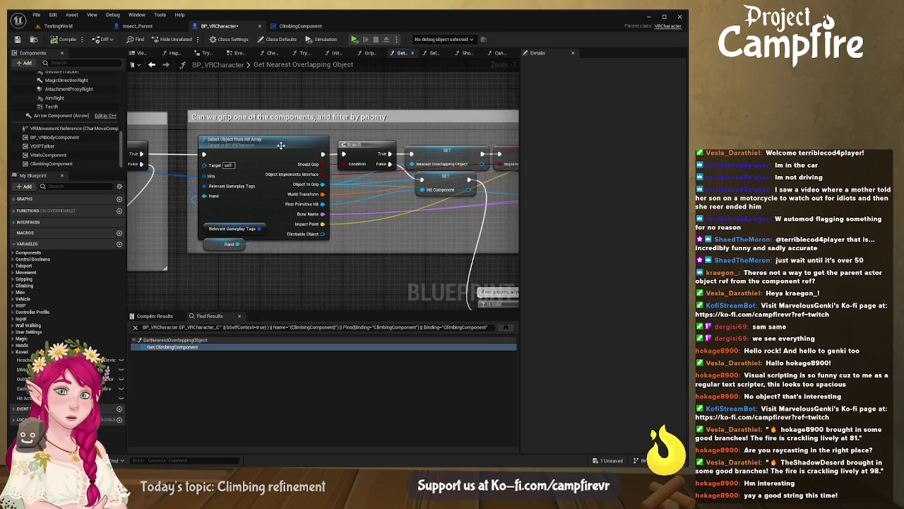
pyautogui.scroll(-8, 348, 182)
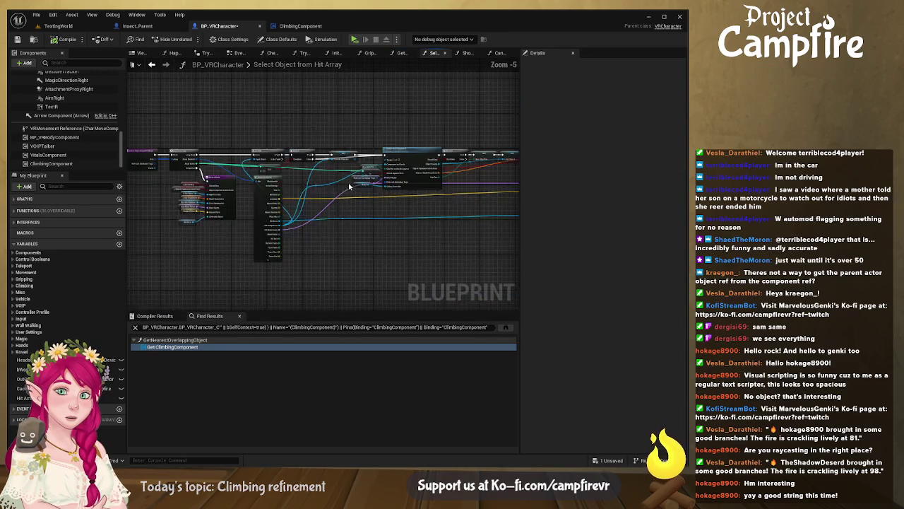
pyautogui.scroll(4, 306, 199)
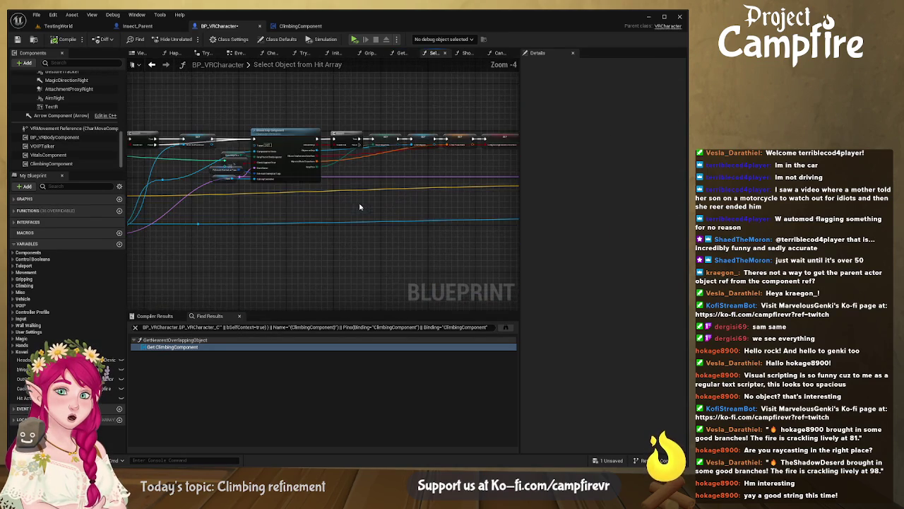
pyautogui.scroll(4, 394, 189)
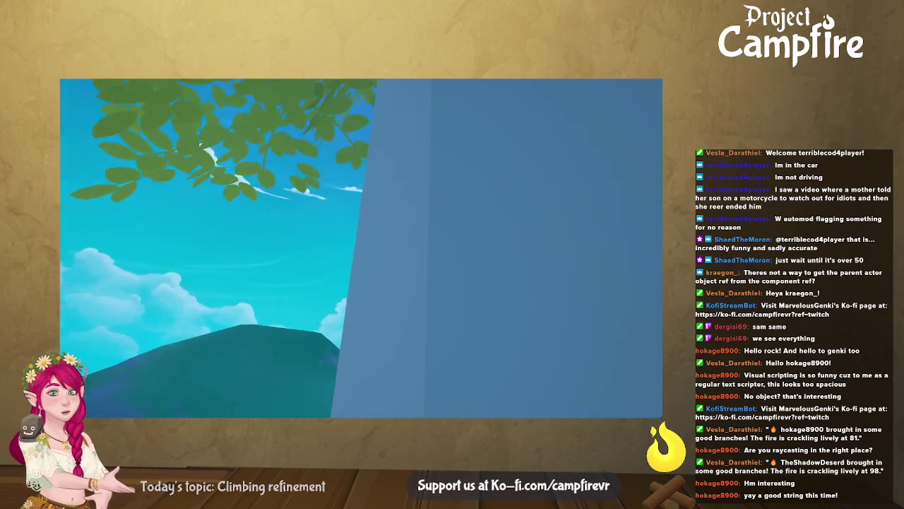
pyautogui.press('Escape')
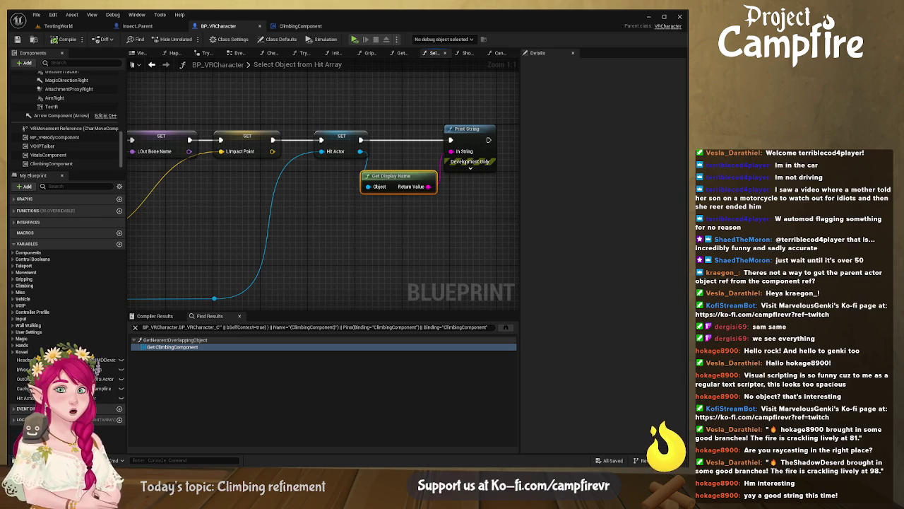
pyautogui.moveTo(288, 259)
pyautogui.mouseDown()
pyautogui.moveTo(400, 248)
pyautogui.moveTo(239, 244)
pyautogui.moveTo(292, 246)
pyautogui.moveTo(236, 262)
pyautogui.mouseUp()
pyautogui.click(460, 106)
pyautogui.moveTo(459, 107); pyautogui.dragTo(353, 189)
pyautogui.press('Delete')
pyautogui.moveTo(280, 236)
pyautogui.mouseDown()
pyautogui.moveTo(307, 214)
pyautogui.moveTo(446, 223)
pyautogui.mouseUp()
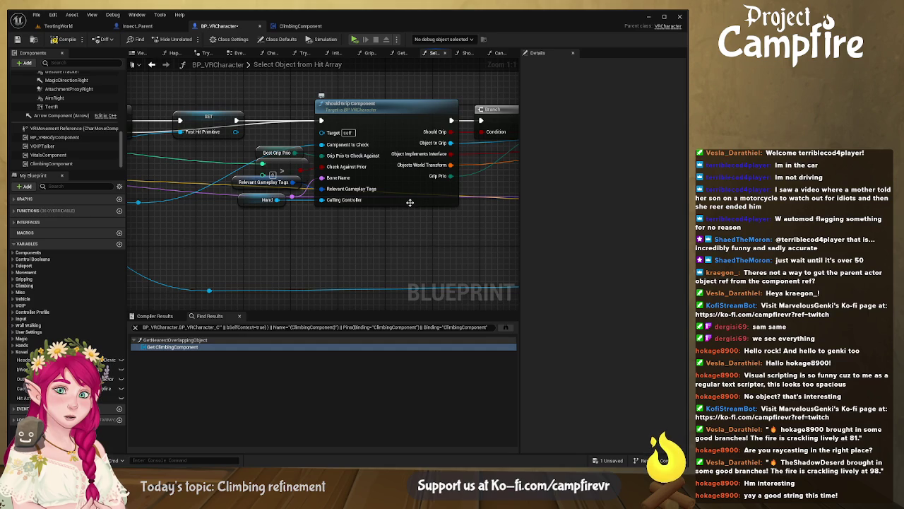
pyautogui.doubleClick(410, 204)
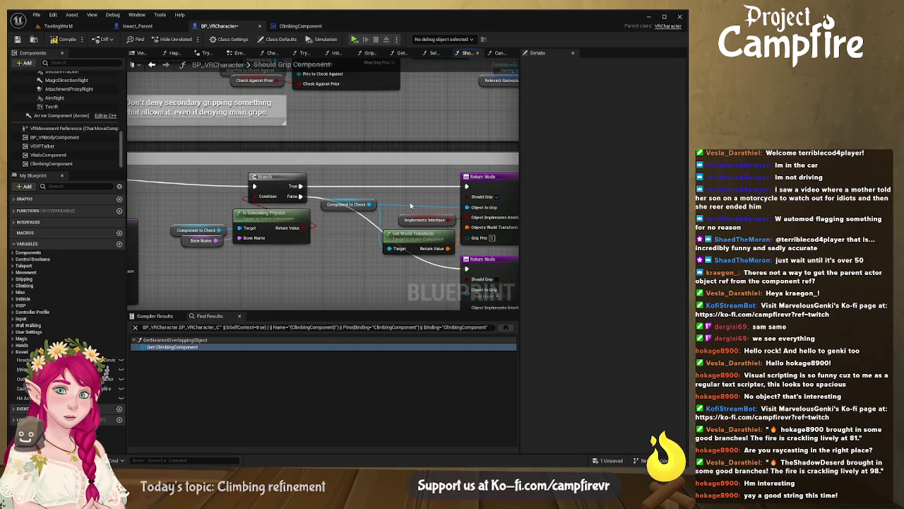
pyautogui.scroll(-4, 399, 244)
pyautogui.scroll(5, 400, 244)
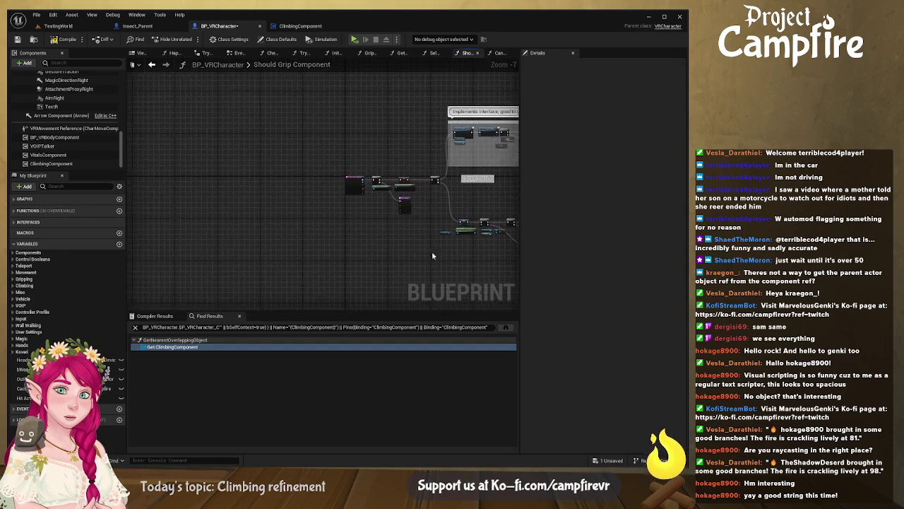
pyautogui.moveTo(401, 239)
pyautogui.mouseDown()
pyautogui.moveTo(374, 235)
pyautogui.moveTo(323, 202)
pyautogui.moveTo(306, 210)
pyautogui.moveTo(341, 168)
pyautogui.mouseUp()
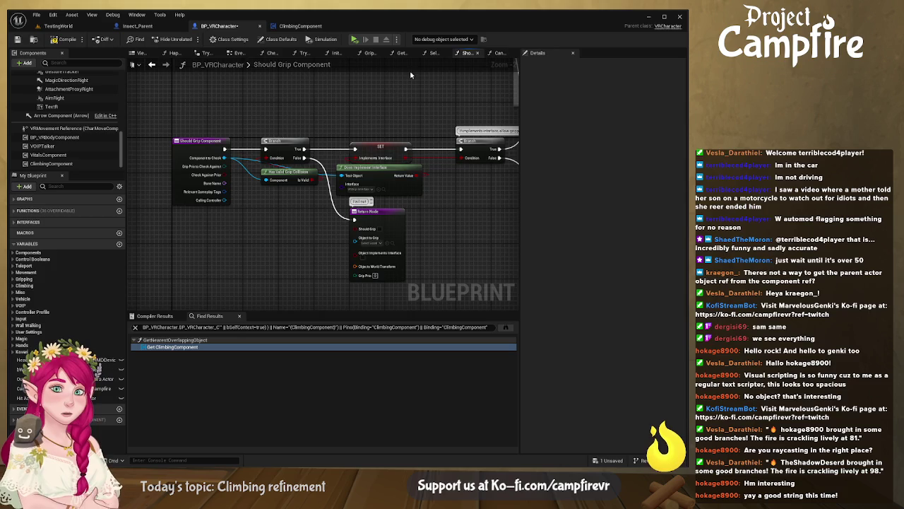
pyautogui.click(434, 53)
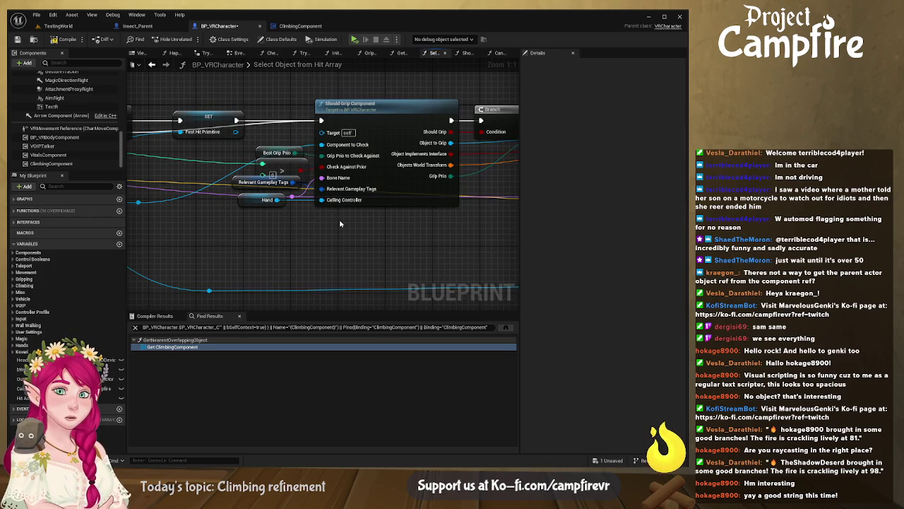
pyautogui.moveTo(447, 224)
pyautogui.mouseDown()
pyautogui.moveTo(426, 224)
pyautogui.moveTo(466, 221)
pyautogui.moveTo(466, 212)
pyautogui.moveTo(418, 170)
pyautogui.moveTo(428, 216)
pyautogui.mouseUp()
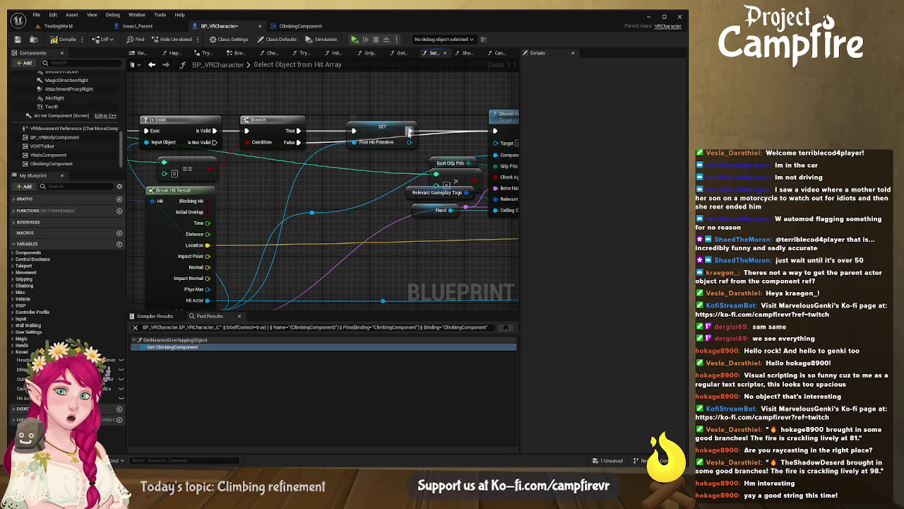
pyautogui.moveTo(375, 133); pyautogui.dragTo(462, 140)
pyautogui.moveTo(338, 128)
pyautogui.mouseDown()
pyautogui.moveTo(361, 170)
pyautogui.moveTo(353, 170)
pyautogui.mouseUp()
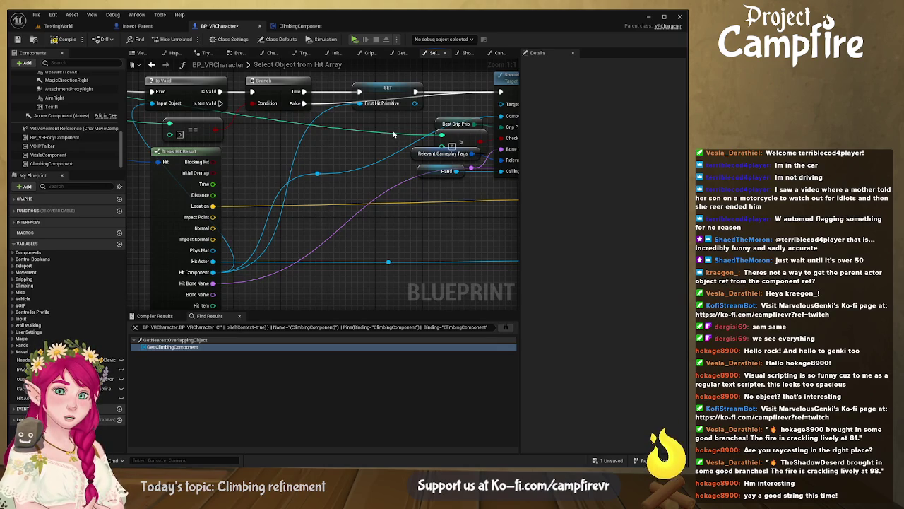
pyautogui.moveTo(394, 134)
pyautogui.mouseDown()
pyautogui.moveTo(299, 146)
pyautogui.moveTo(348, 139)
pyautogui.mouseUp()
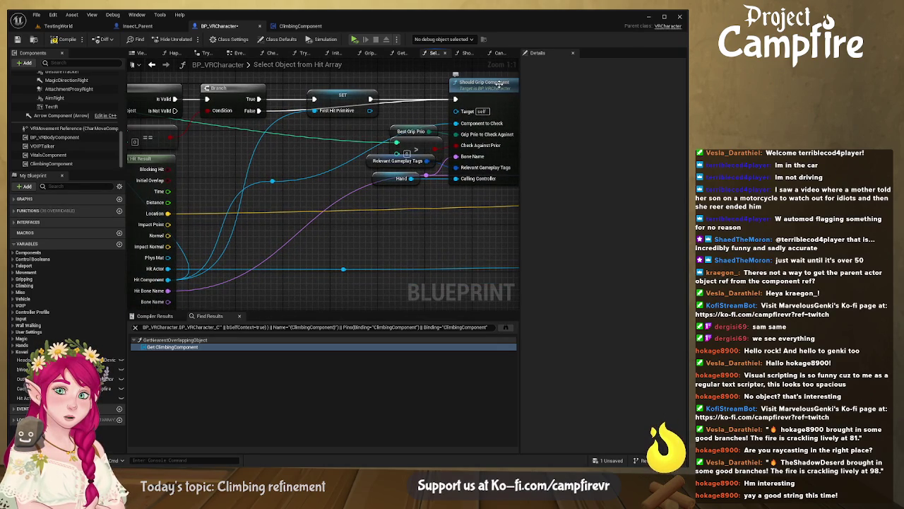
pyautogui.click(491, 83)
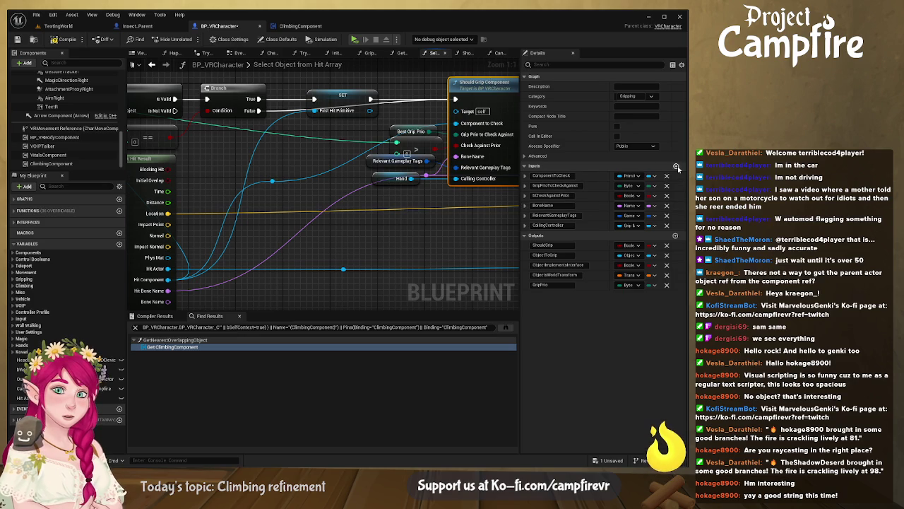
# Step: Add a HitActor input to Should Grip Component and feed it the hit's actor
pyautogui.click(677, 166)
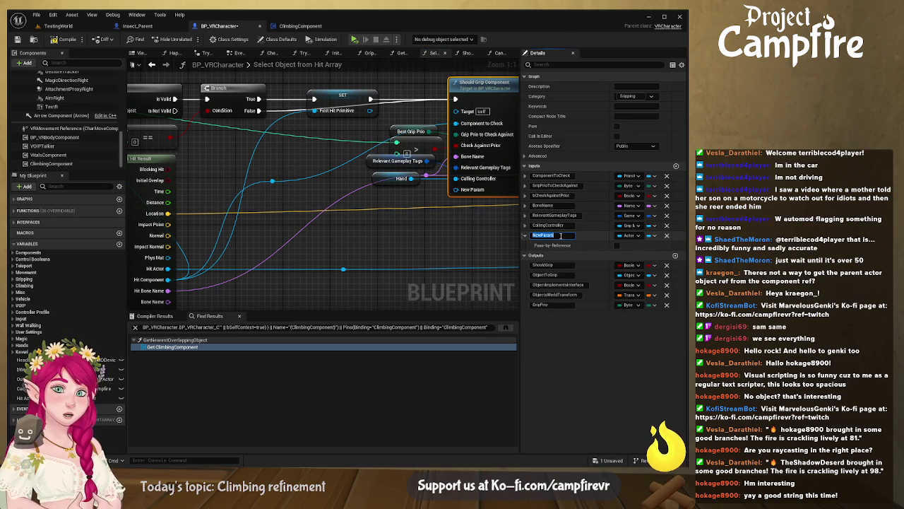
pyautogui.write('HitActor')
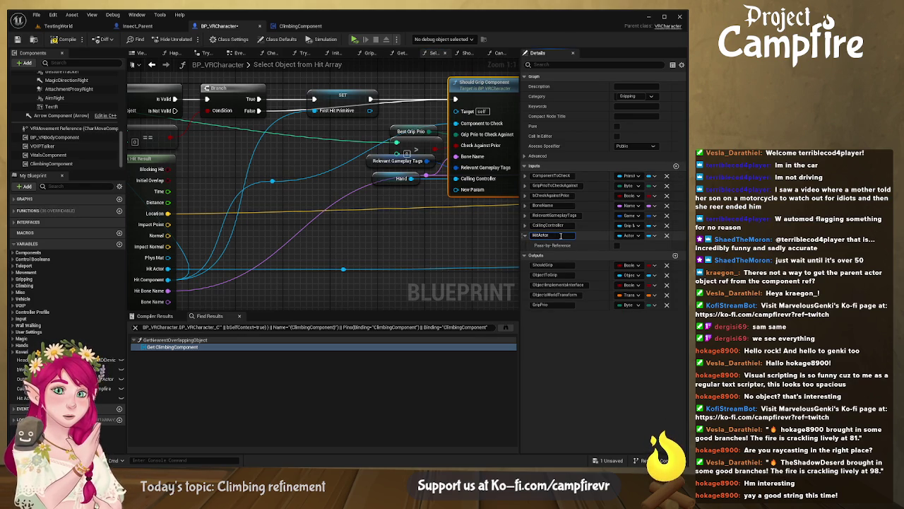
pyautogui.press('Return')
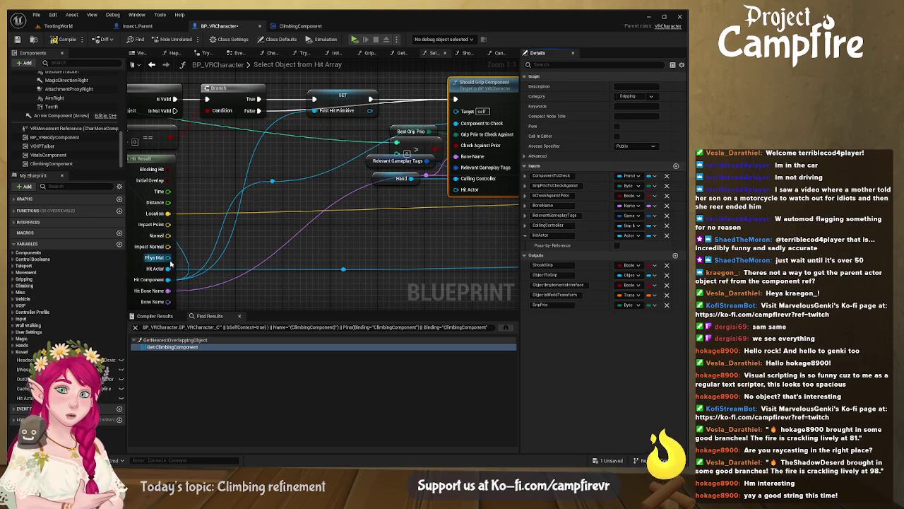
pyautogui.moveTo(344, 268); pyautogui.dragTo(456, 189)
# Step: Inside the function, print the Hit Actor's display name, save, and play-test in VR
pyautogui.doubleClick(504, 84)
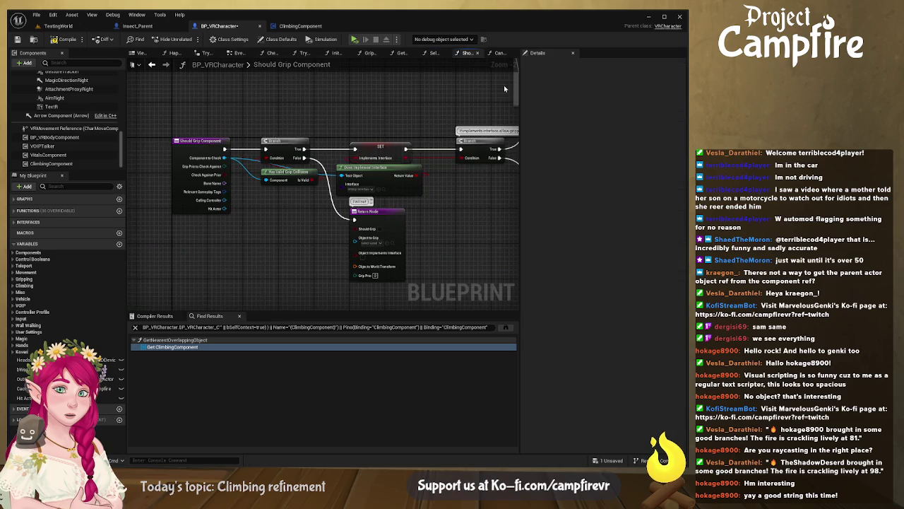
pyautogui.moveTo(319, 155); pyautogui.dragTo(252, 157)
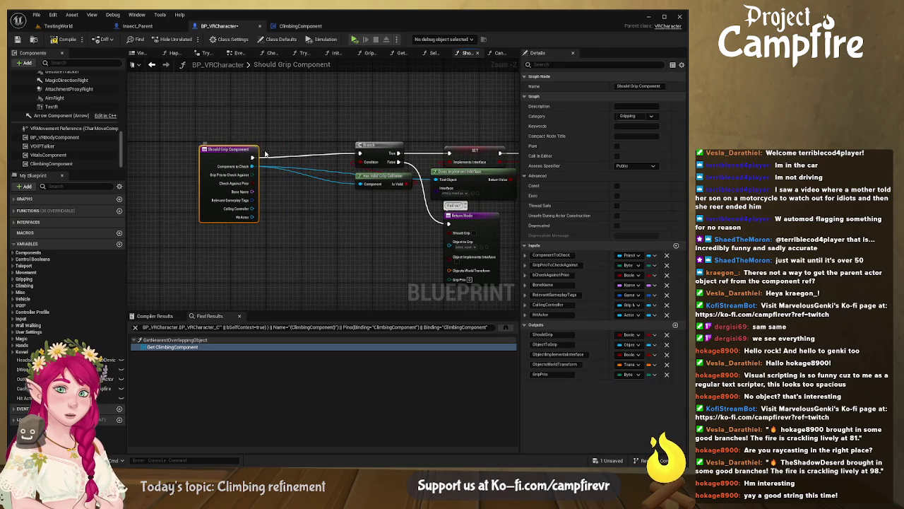
pyautogui.keyDown('alt'); pyautogui.click(251, 166); pyautogui.keyUp('alt')
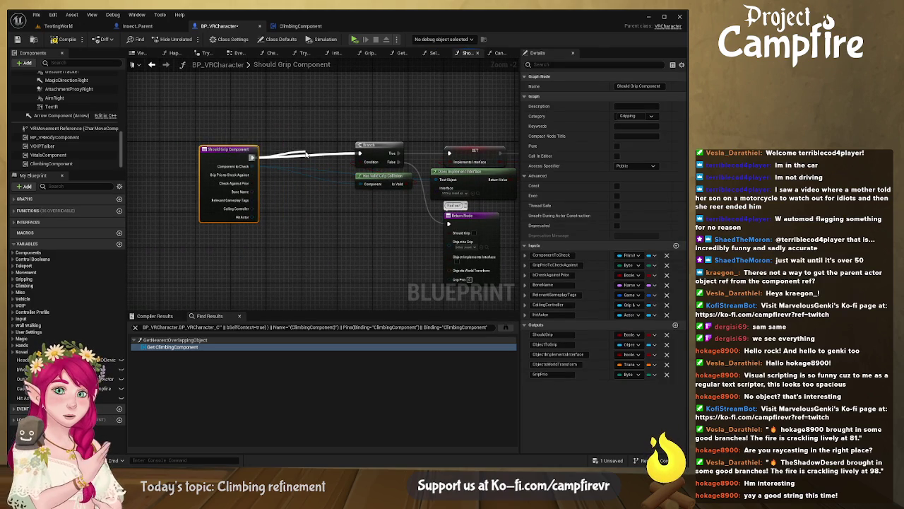
pyautogui.hotkey('ctrl', 'z')
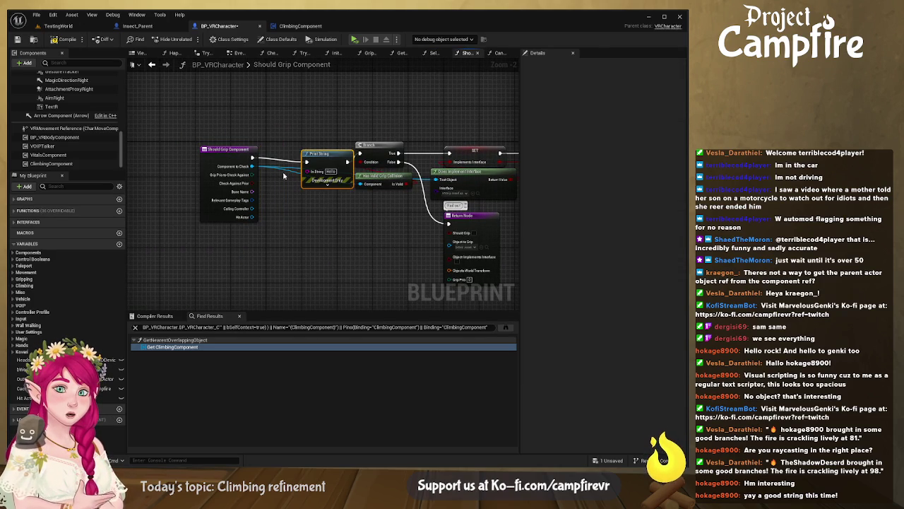
pyautogui.moveTo(252, 217)
pyautogui.mouseDown()
pyautogui.moveTo(303, 184)
pyautogui.moveTo(305, 171)
pyautogui.mouseUp()
pyautogui.click(18, 40)
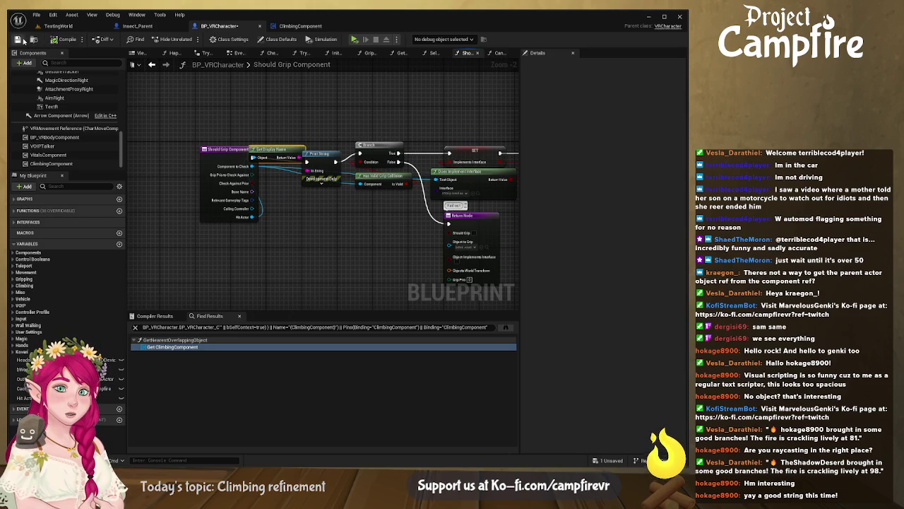
pyautogui.click(355, 41)
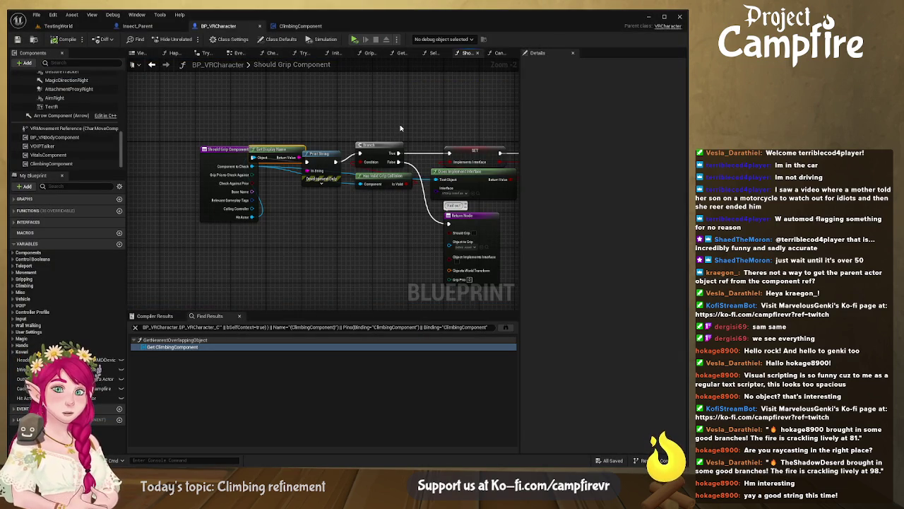
# Step: Delete the temporary Print String and Get Display Name nodes
pyautogui.click(332, 157)
pyautogui.press('Delete')
pyautogui.click(299, 154)
pyautogui.press('Delete')
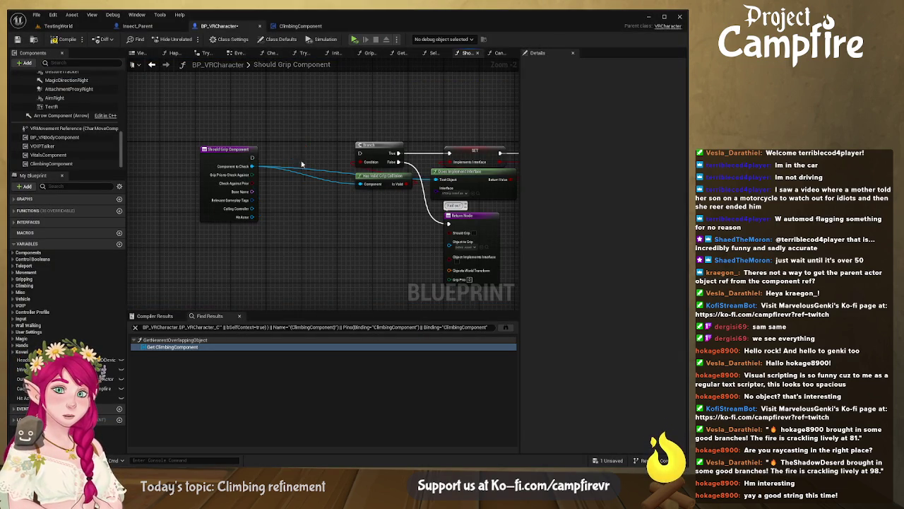
# Step: Survey the Should Grip Component graph's branches and comments, then select its Return Node
pyautogui.moveTo(305, 220); pyautogui.dragTo(291, 212)
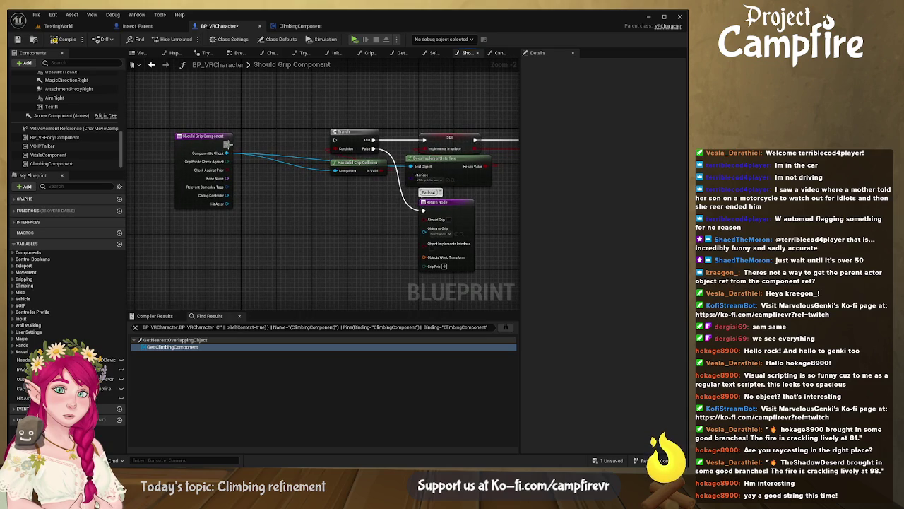
pyautogui.moveTo(384, 208)
pyautogui.mouseDown()
pyautogui.moveTo(217, 160)
pyautogui.moveTo(276, 221)
pyautogui.moveTo(330, 228)
pyautogui.moveTo(313, 262)
pyautogui.mouseUp()
pyautogui.scroll(-2, 277, 221)
pyautogui.scroll(2, 330, 228)
pyautogui.scroll(1, 375, 225)
pyautogui.moveTo(375, 225)
pyautogui.mouseDown()
pyautogui.moveTo(188, 232)
pyautogui.moveTo(274, 271)
pyautogui.mouseUp()
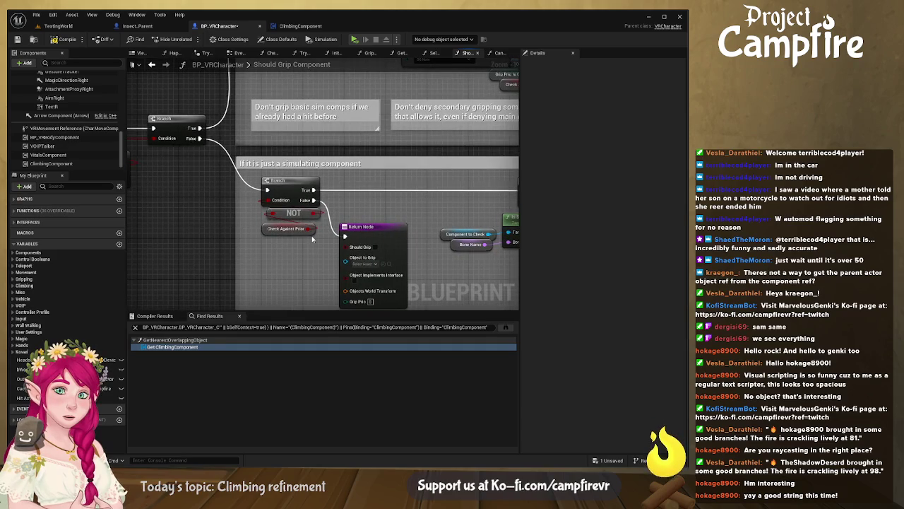
pyautogui.scroll(-3, 311, 236)
pyautogui.moveTo(312, 235); pyautogui.dragTo(330, 232)
pyautogui.scroll(2, 330, 232)
pyautogui.moveTo(391, 221); pyautogui.dragTo(481, 221)
pyautogui.scroll(-3, 481, 222)
pyautogui.moveTo(304, 251); pyautogui.dragTo(383, 257)
pyautogui.moveTo(452, 258); pyautogui.dragTo(201, 237)
pyautogui.moveTo(419, 204); pyautogui.dragTo(627, 204)
pyautogui.scroll(4, 405, 202)
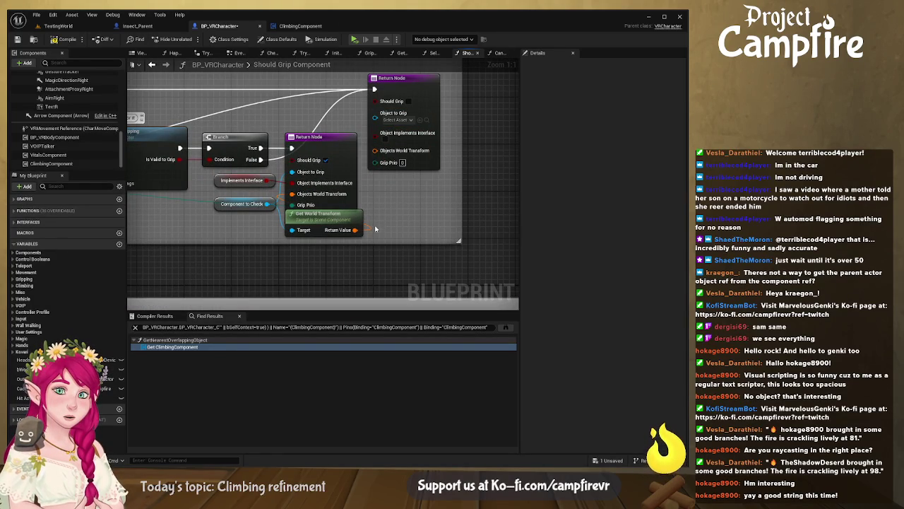
pyautogui.moveTo(340, 145); pyautogui.dragTo(345, 139)
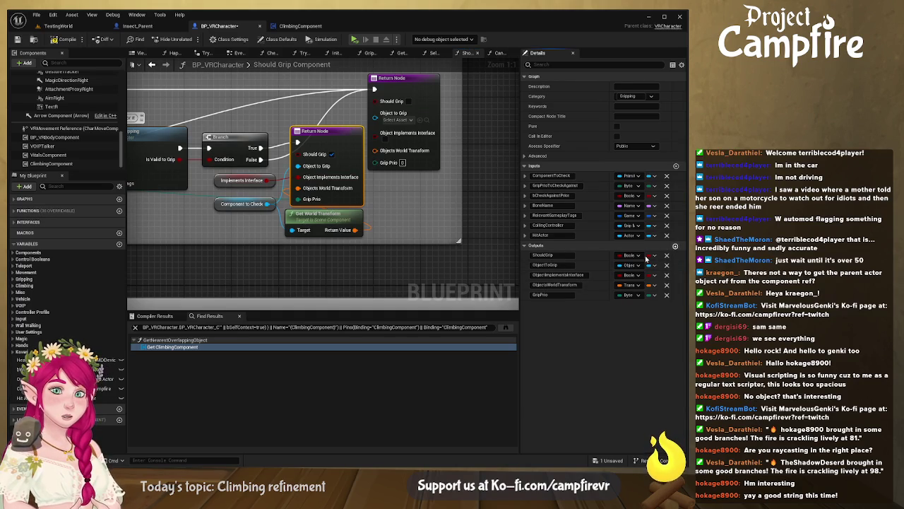
# Step: Add an Actor output named HitActorRef to Should Grip Component
pyautogui.click(675, 245)
pyautogui.write('HitActorRef')
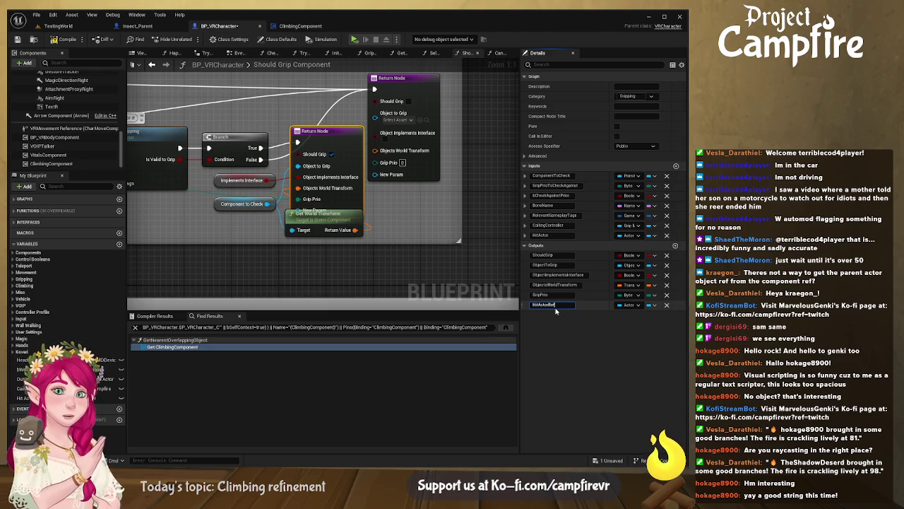
pyautogui.press('Return')
pyautogui.scroll(-1, 516, 241)
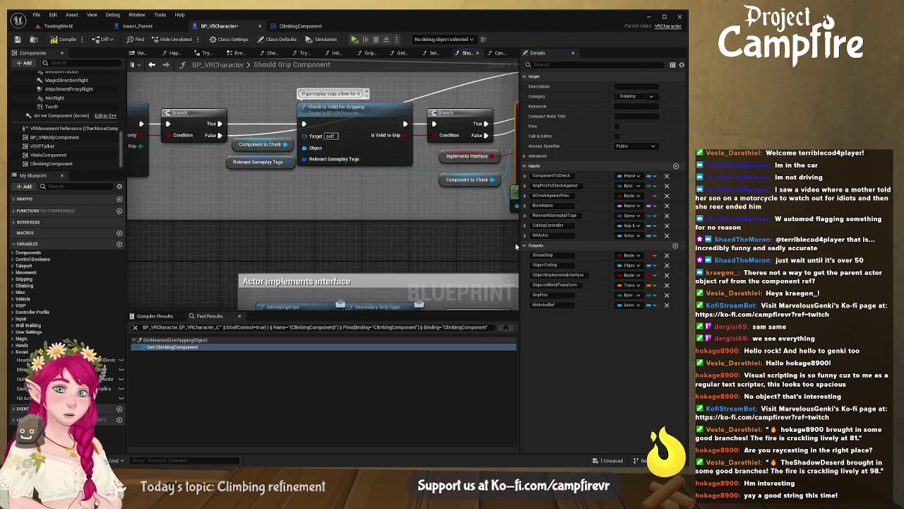
pyautogui.moveTo(445, 236); pyautogui.dragTo(355, 225)
pyautogui.scroll(-5, 320, 232)
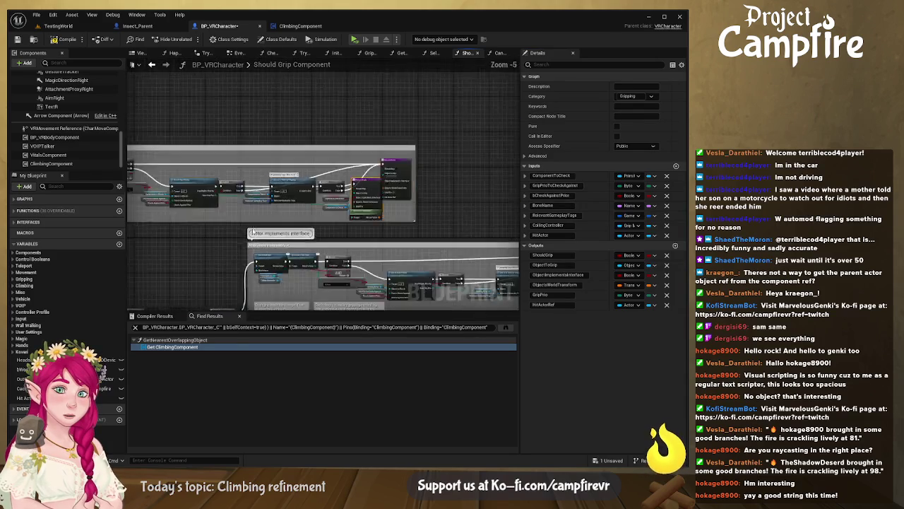
pyautogui.scroll(5, 334, 232)
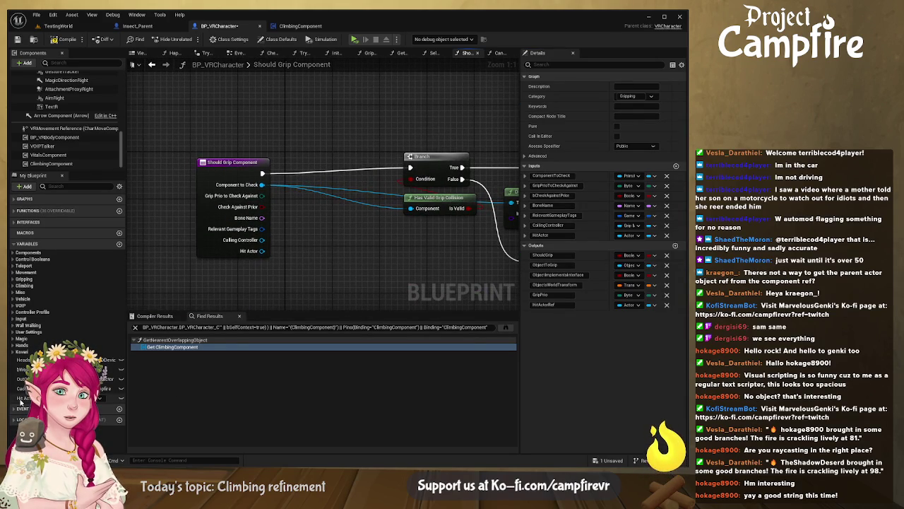
# Step: Store the Hit Actor input in a variable set right after the function entry
pyautogui.moveTo(262, 173); pyautogui.dragTo(411, 167)
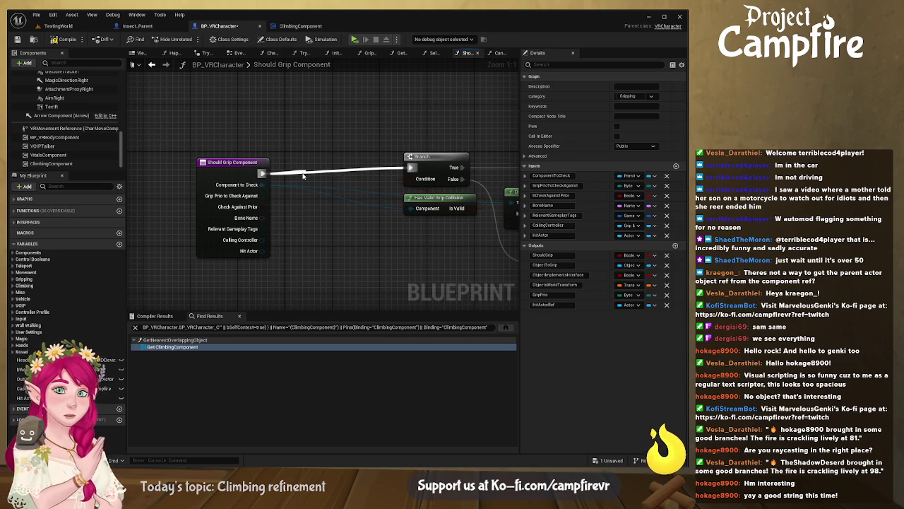
pyautogui.click(299, 182)
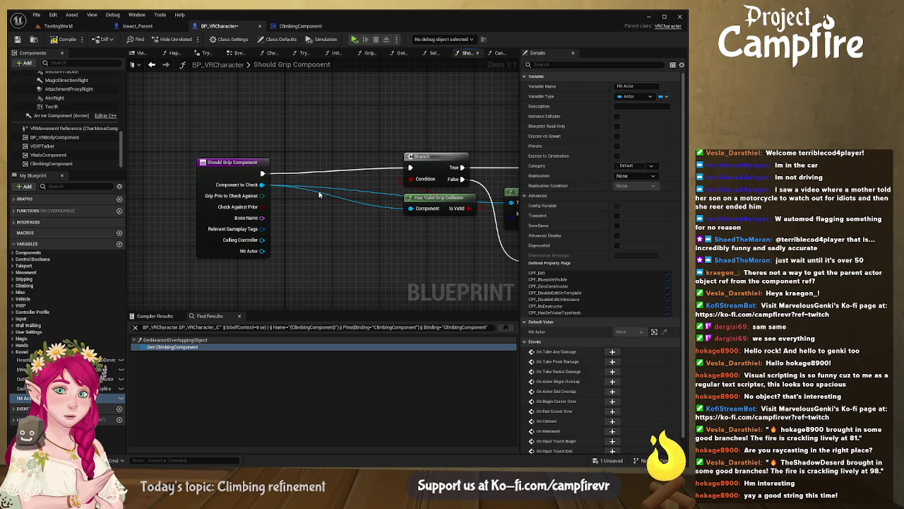
pyautogui.hotkey('ctrl', 'v')
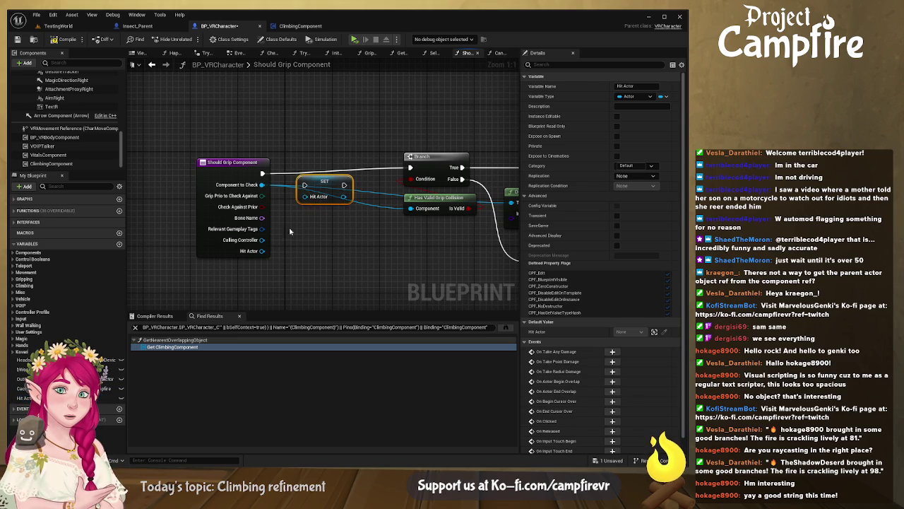
pyautogui.moveTo(262, 251); pyautogui.dragTo(324, 169)
pyautogui.moveTo(262, 174); pyautogui.dragTo(411, 167)
pyautogui.moveTo(335, 165)
pyautogui.mouseDown()
pyautogui.moveTo(297, 197)
pyautogui.moveTo(285, 242)
pyautogui.mouseUp()
pyautogui.scroll(-3, 285, 242)
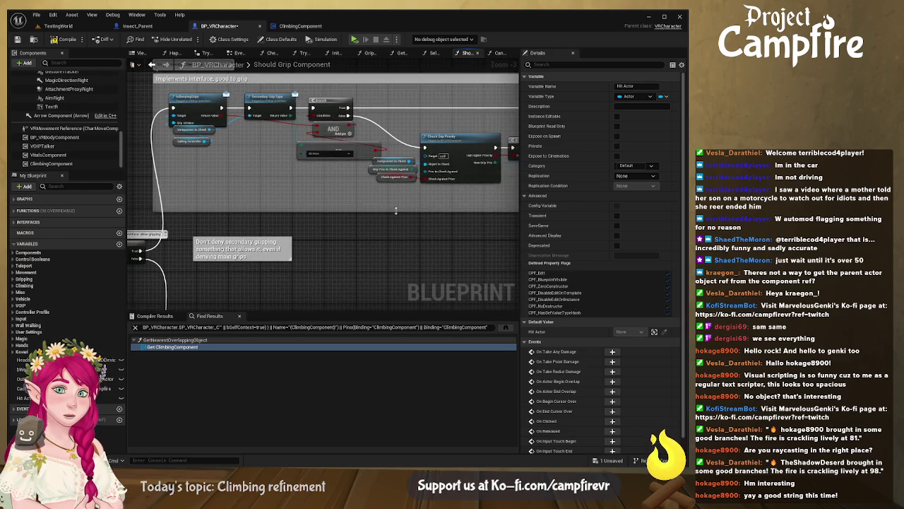
pyautogui.scroll(-2, 285, 243)
pyautogui.scroll(5, 287, 208)
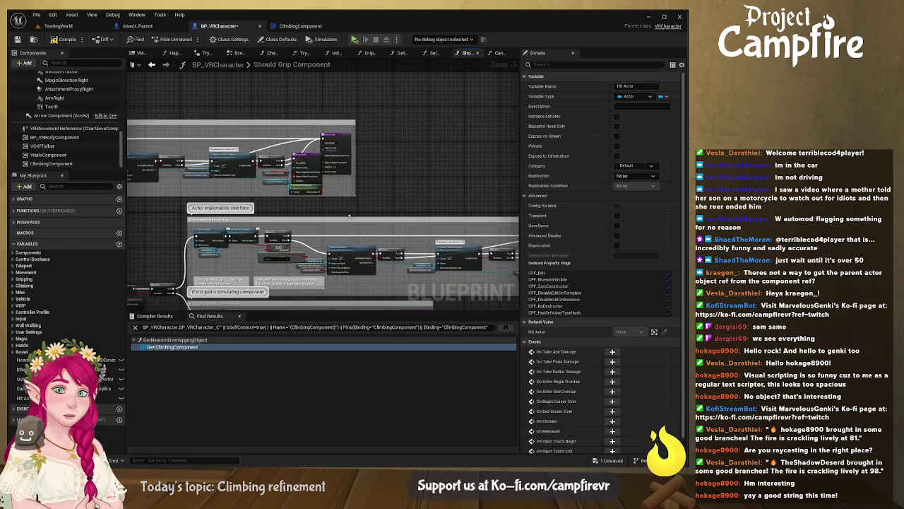
pyautogui.click(361, 193)
pyautogui.moveTo(361, 193); pyautogui.dragTo(361, 199)
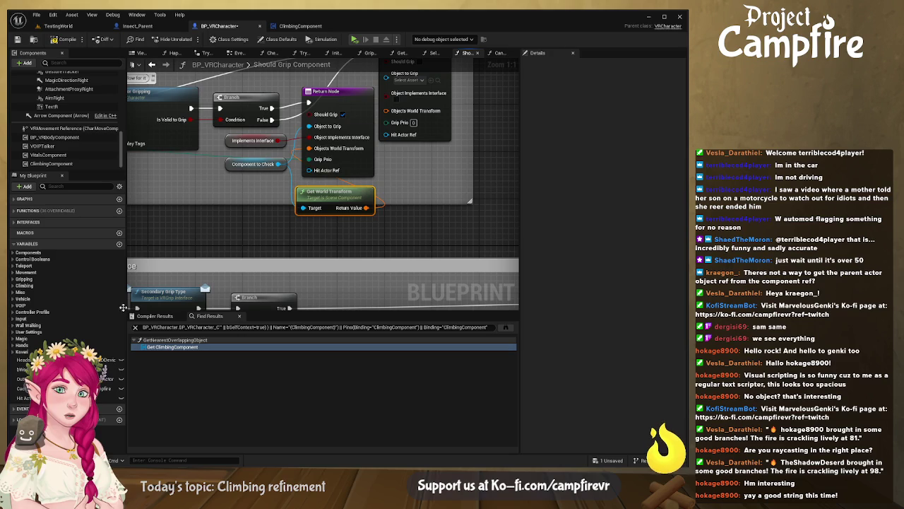
# Step: Wire a Hit Actor getter into the Return Node's Hit Actor Ref, then return to Select Object from Hit Array
pyautogui.click(28, 398)
pyautogui.moveTo(308, 171); pyautogui.dragTo(233, 192)
pyautogui.write('hit actor')
pyautogui.press('Return')
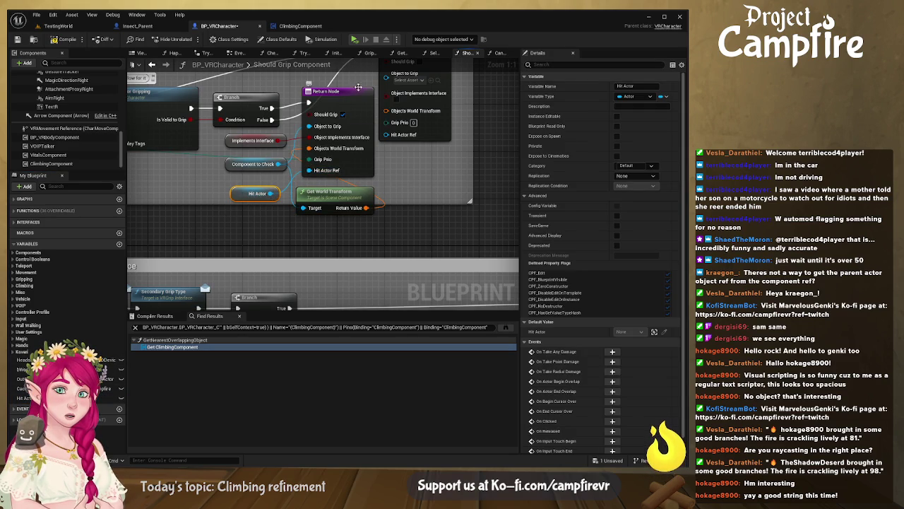
pyautogui.click(359, 94)
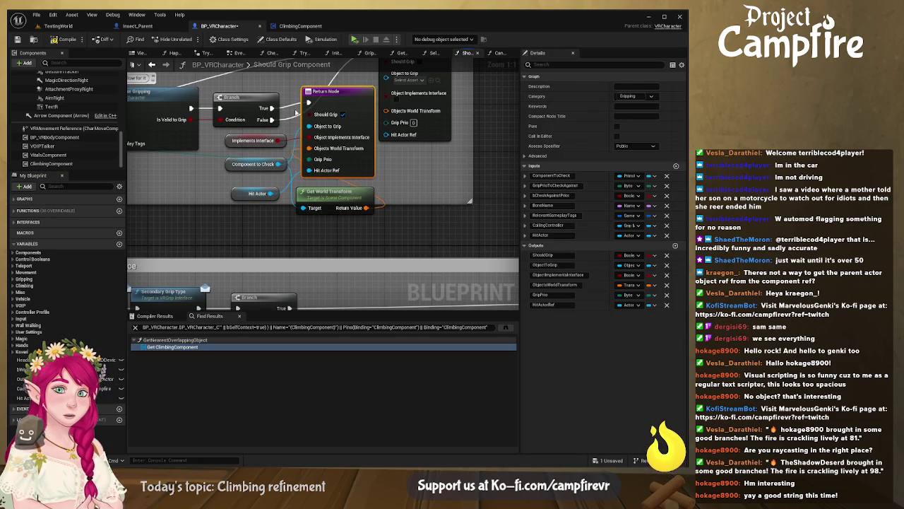
pyautogui.click(434, 53)
pyautogui.moveTo(357, 163); pyautogui.dragTo(241, 175)
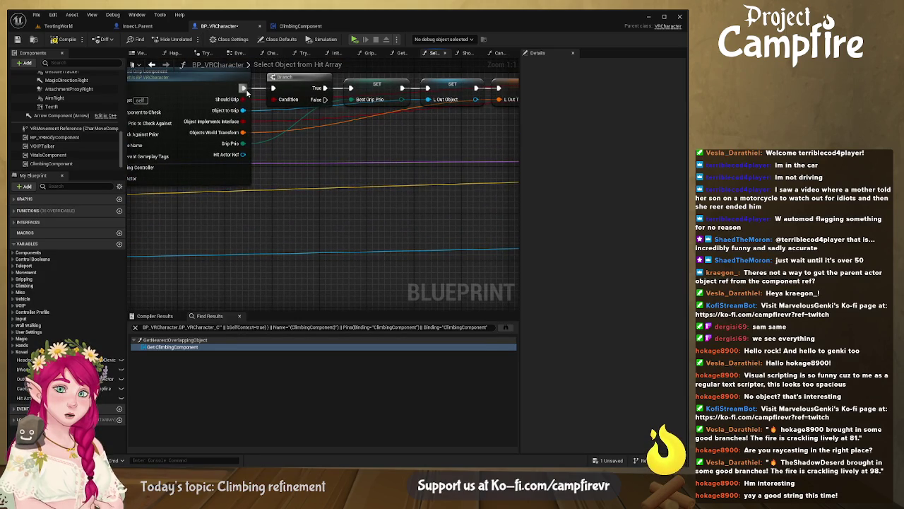
# Step: Print after the Should Grip Component call, compile, play-test in VR, then reopen the function
pyautogui.moveTo(243, 88); pyautogui.dragTo(270, 142)
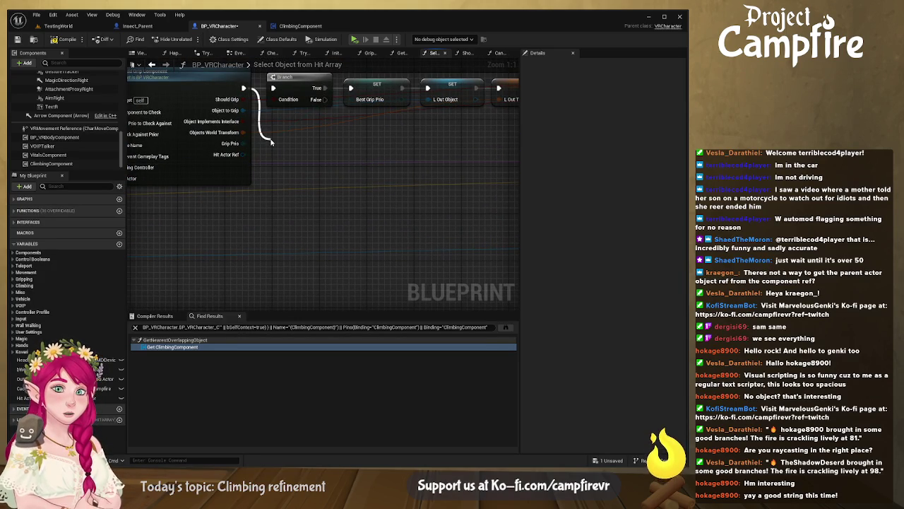
pyautogui.moveTo(271, 142)
pyautogui.mouseDown()
pyautogui.moveTo(267, 175)
pyautogui.moveTo(273, 165)
pyautogui.mouseUp()
pyautogui.click(54, 41)
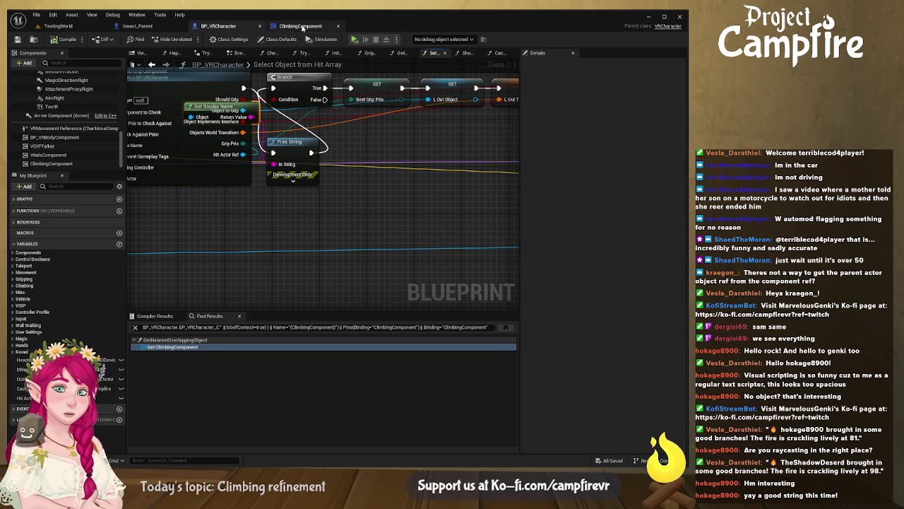
pyautogui.click(354, 40)
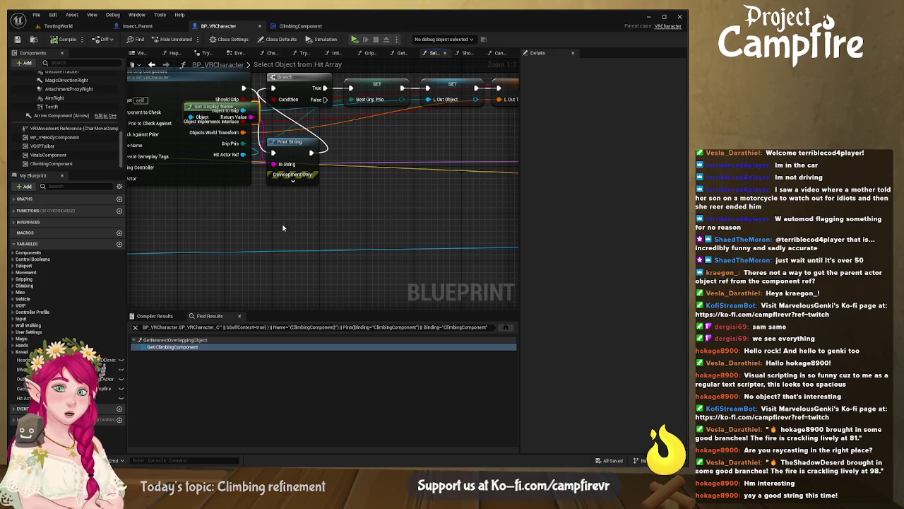
pyautogui.doubleClick(322, 170)
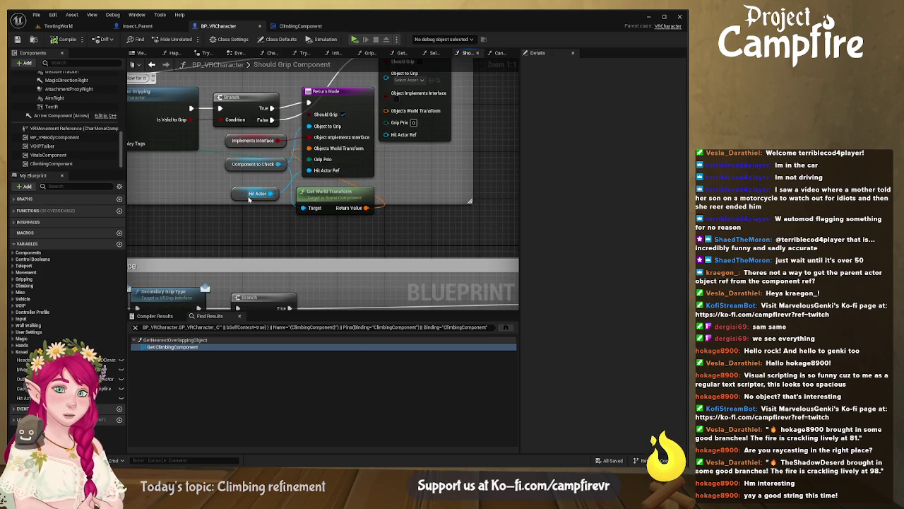
# Step: Paste Hit Actor getters and arrange them beside the Return Node
pyautogui.click(249, 196)
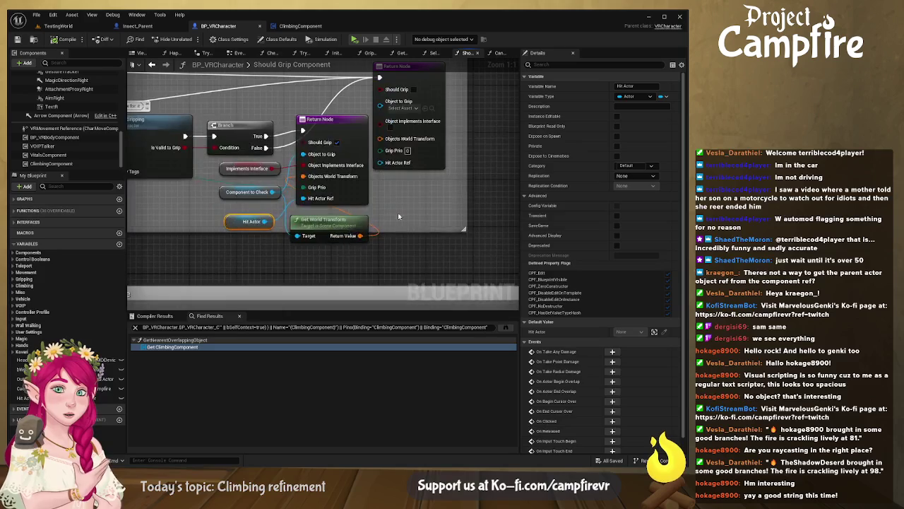
pyautogui.hotkey('ctrl', 'v')
pyautogui.moveTo(461, 210); pyautogui.dragTo(389, 167)
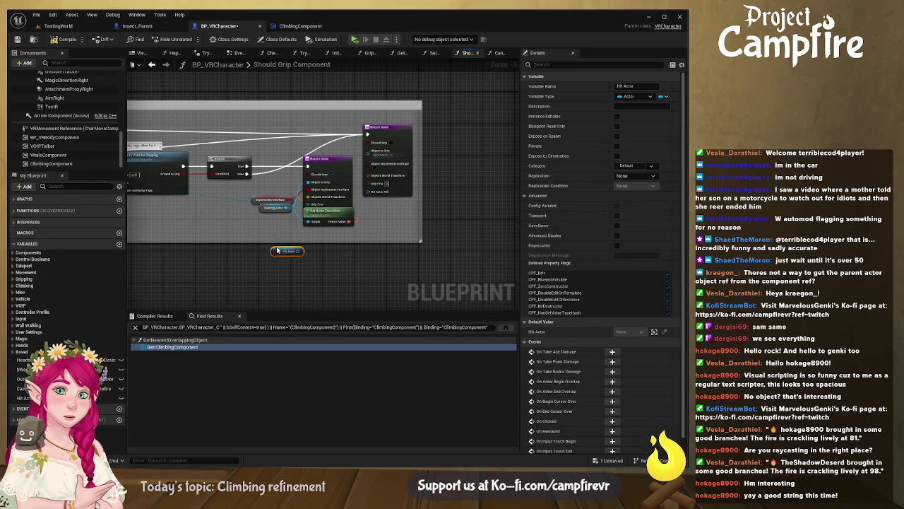
pyautogui.hotkey('ctrl', 'v')
pyautogui.moveTo(329, 209); pyautogui.dragTo(334, 192)
pyautogui.moveTo(260, 233)
pyautogui.mouseDown()
pyautogui.moveTo(286, 225)
pyautogui.moveTo(292, 236)
pyautogui.moveTo(367, 192)
pyautogui.mouseUp()
pyautogui.scroll(5, 304, 241)
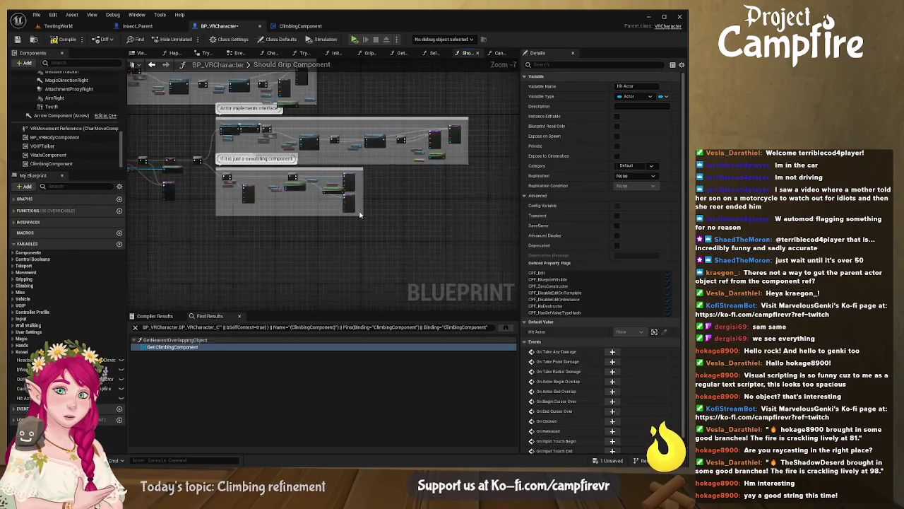
pyautogui.click(292, 225)
pyautogui.moveTo(306, 230)
pyautogui.mouseDown()
pyautogui.moveTo(302, 217)
pyautogui.moveTo(365, 161)
pyautogui.mouseUp()
pyautogui.scroll(-3, 365, 161)
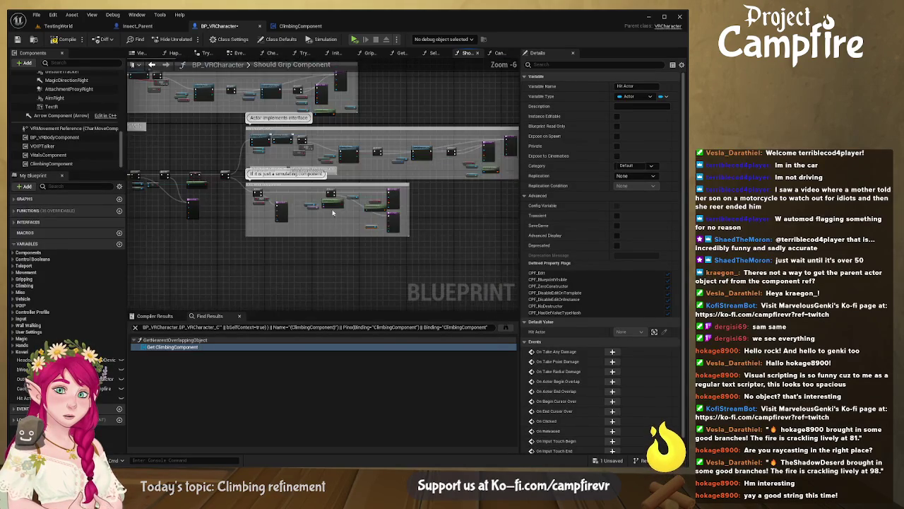
pyautogui.scroll(4, 376, 230)
pyautogui.moveTo(376, 230); pyautogui.dragTo(418, 217)
# Step: Connect a pasted Hit Actor getter to the Return Node's Hit Actor Ref pin
pyautogui.hotkey('ctrl', 'v')
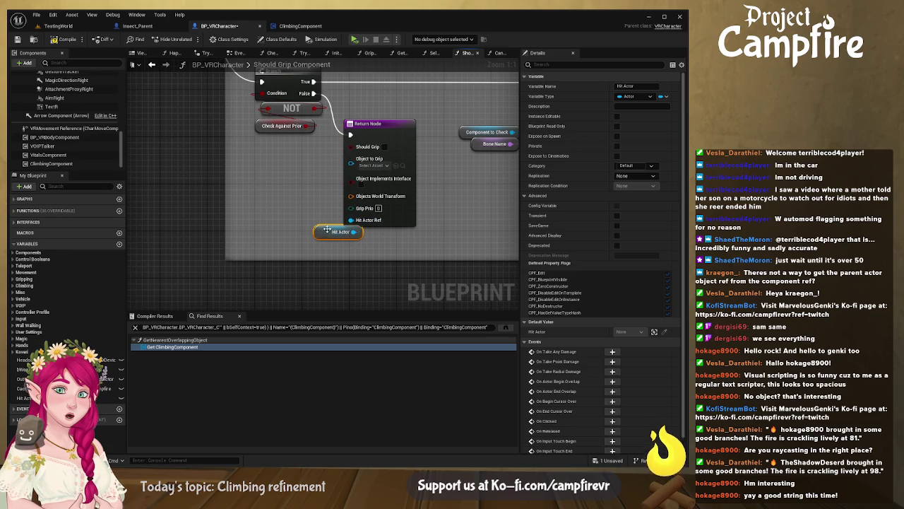
pyautogui.moveTo(353, 234)
pyautogui.mouseDown()
pyautogui.moveTo(464, 218)
pyautogui.moveTo(353, 289)
pyautogui.moveTo(421, 255)
pyautogui.mouseUp()
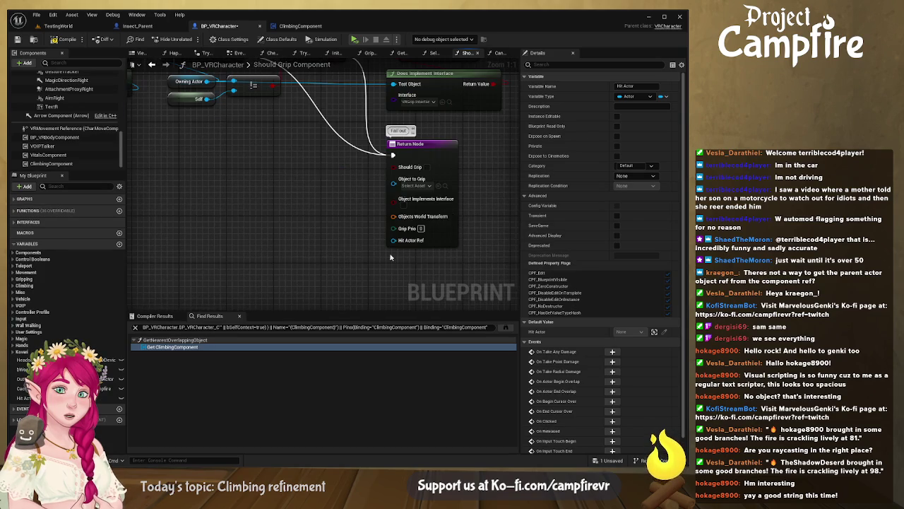
pyautogui.hotkey('ctrl', 'v')
pyautogui.moveTo(366, 240); pyautogui.dragTo(394, 240)
pyautogui.scroll(-6, 407, 210)
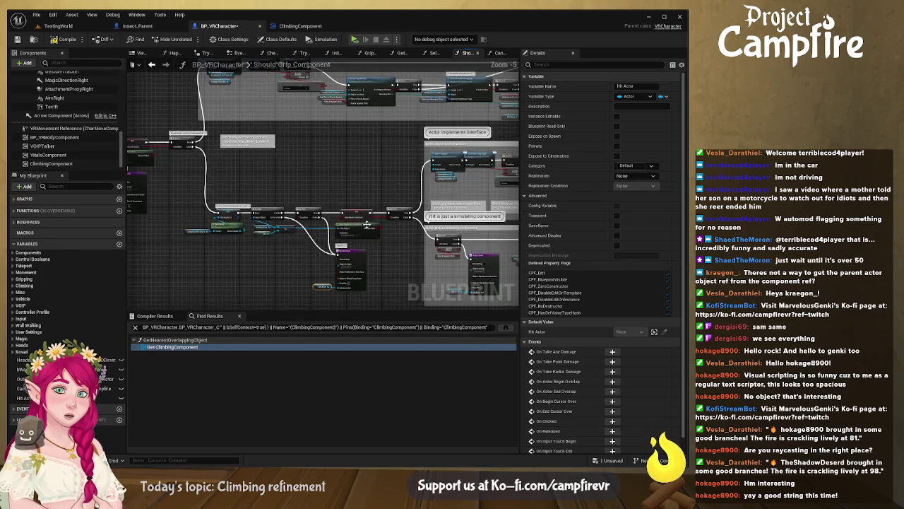
pyautogui.scroll(6, 222, 271)
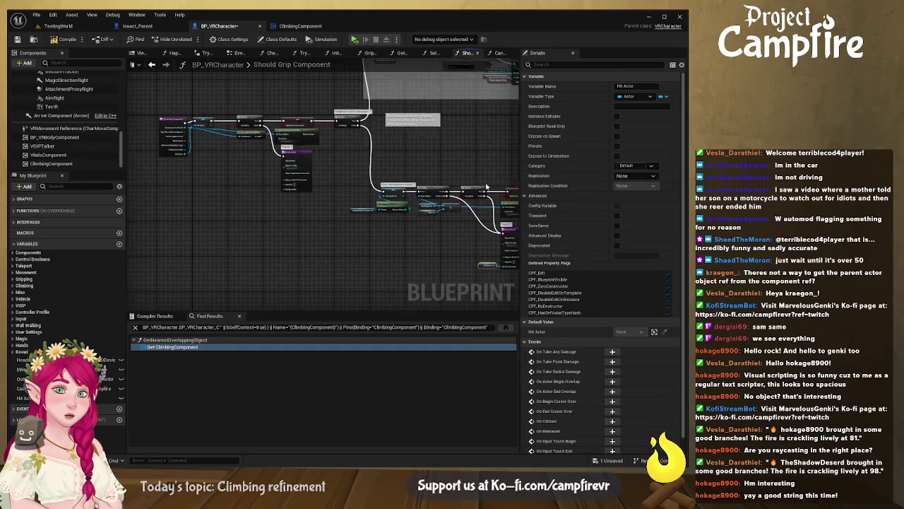
pyautogui.moveTo(453, 240)
pyautogui.mouseDown()
pyautogui.moveTo(494, 227)
pyautogui.moveTo(465, 226)
pyautogui.mouseUp()
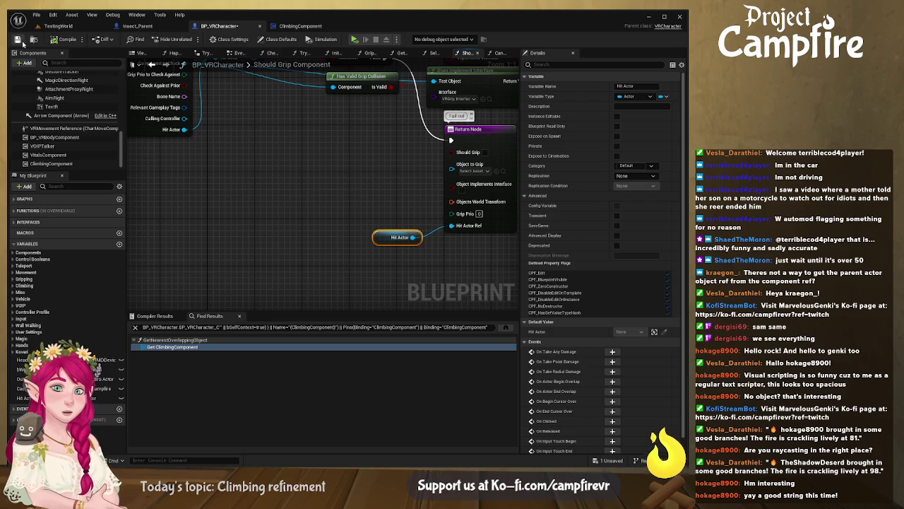
# Step: Play-test in VR, then open Get Nearest Overlapping Object from the find results
pyautogui.click(354, 40)
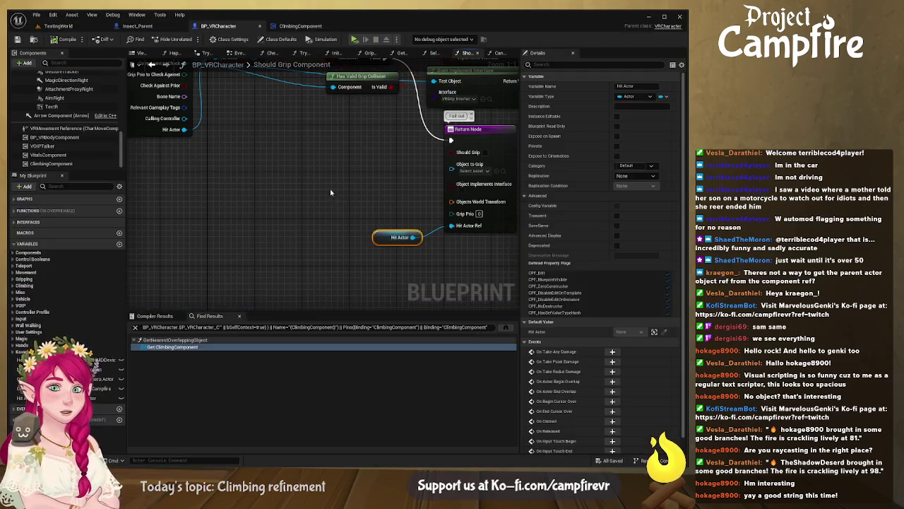
pyautogui.moveTo(333, 191); pyautogui.dragTo(303, 241)
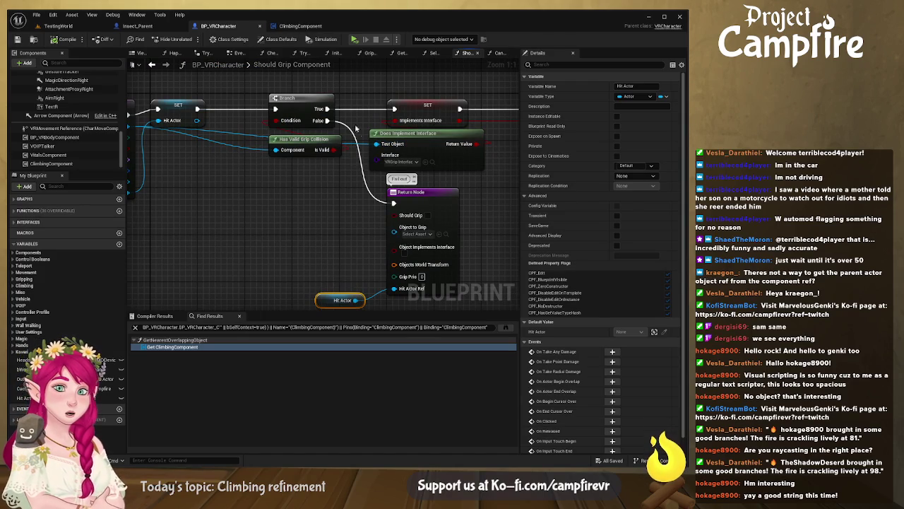
pyautogui.doubleClick(185, 347)
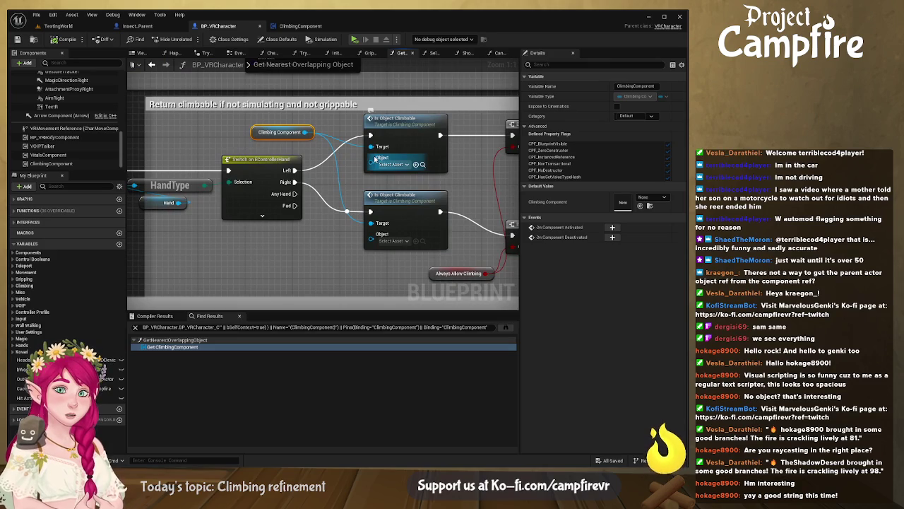
# Step: Rename Is Object Climbable's Object input to Actor
pyautogui.doubleClick(416, 118)
pyautogui.click(182, 189)
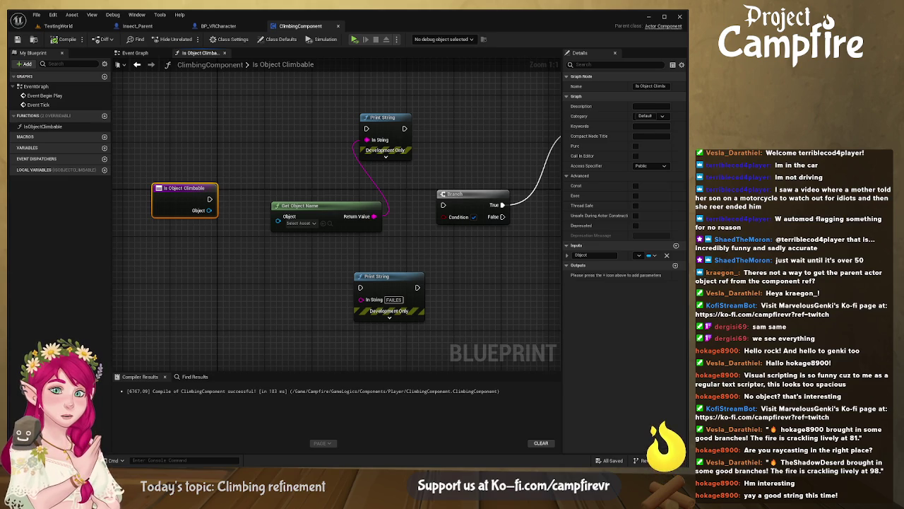
pyautogui.click(585, 255)
pyautogui.write('Actor')
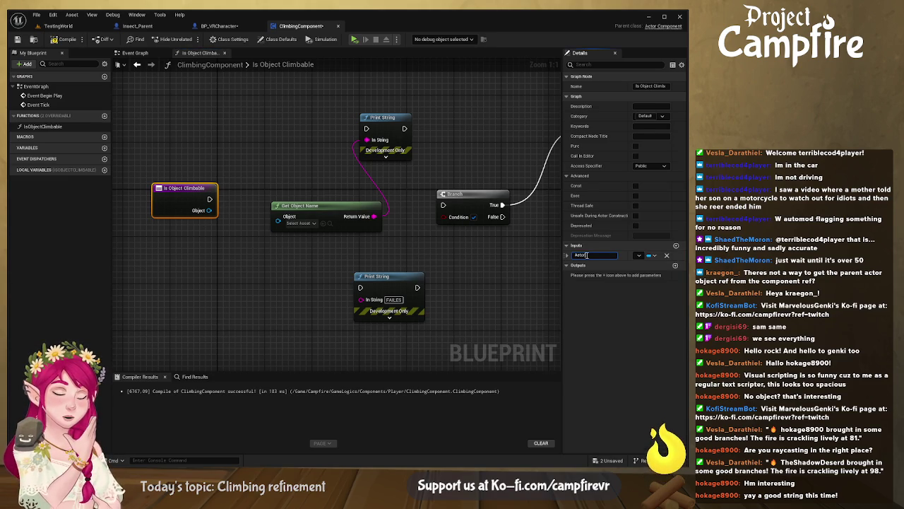
pyautogui.press('Return')
# Step: Feed Actor into Get Object Name and run Print String after the entry, then return to BP_VRCharacter
pyautogui.click(338, 207)
pyautogui.moveTo(209, 210); pyautogui.dragTo(279, 217)
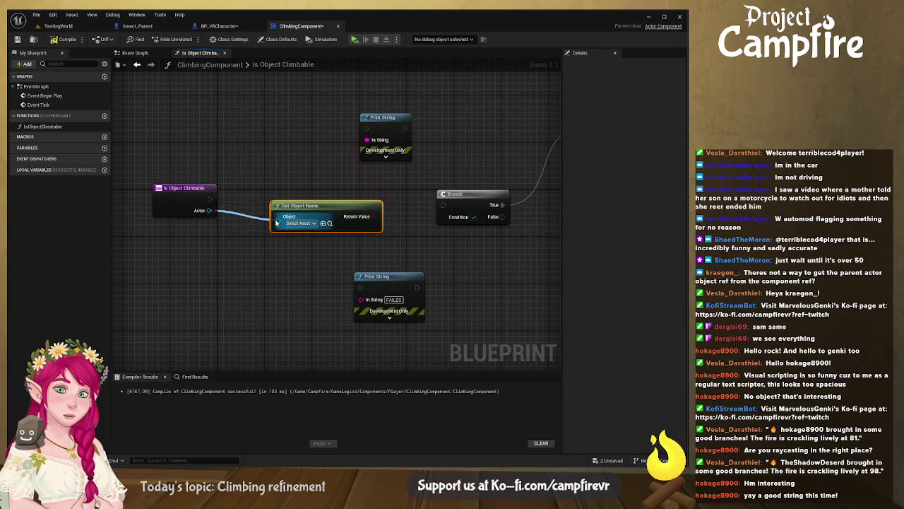
pyautogui.moveTo(209, 200)
pyautogui.mouseDown()
pyautogui.moveTo(350, 150)
pyautogui.moveTo(369, 130)
pyautogui.mouseUp()
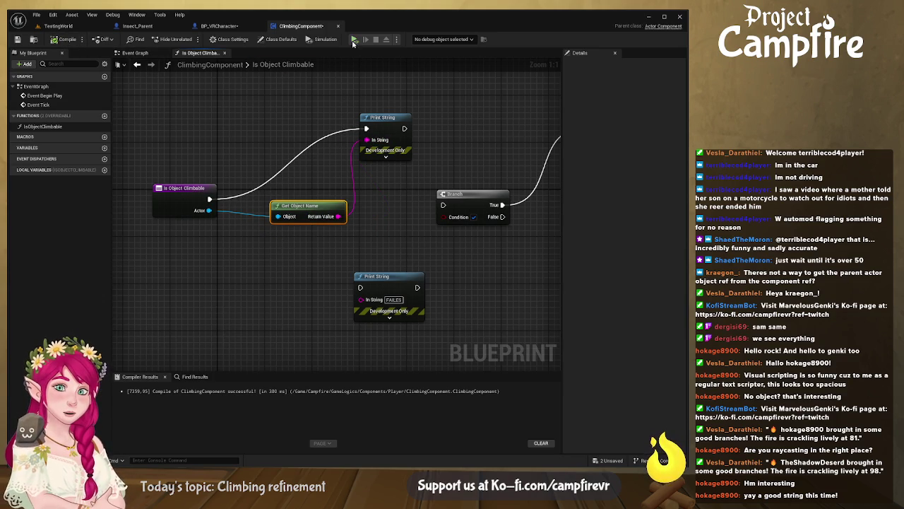
pyautogui.click(219, 25)
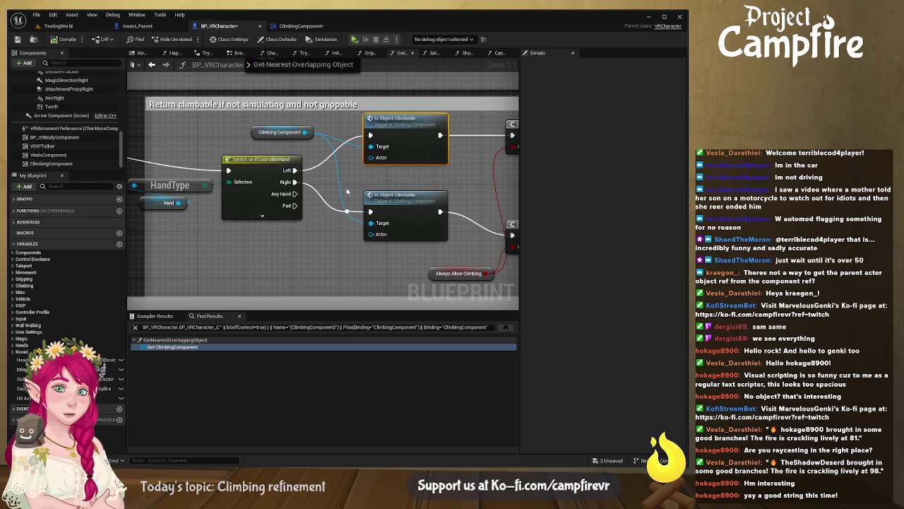
# Step: In Select Object from Hit Array, delete the debug Print String and Get Display Name, wiring Should Grip Component to the Branch
pyautogui.moveTo(309, 183)
pyautogui.mouseDown()
pyautogui.moveTo(424, 202)
pyautogui.moveTo(424, 296)
pyautogui.moveTo(413, 221)
pyautogui.moveTo(326, 217)
pyautogui.moveTo(445, 198)
pyautogui.mouseUp()
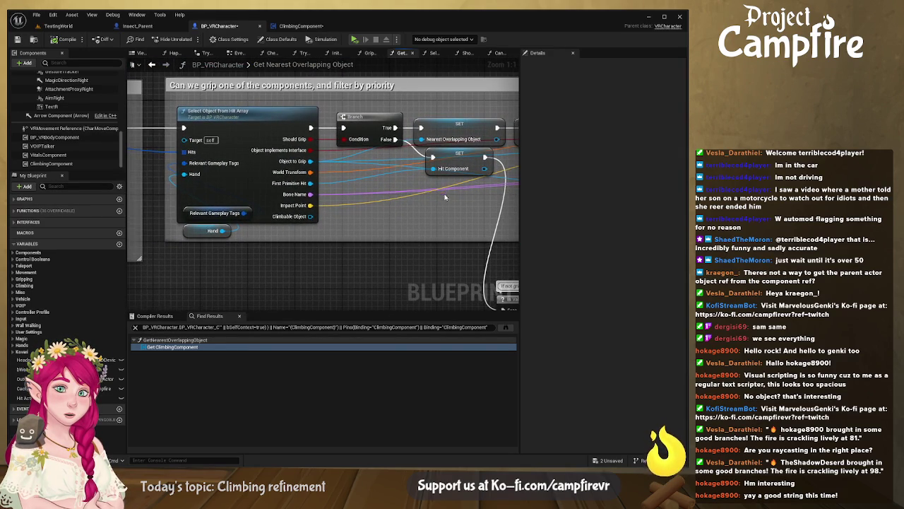
pyautogui.scroll(-1, 411, 206)
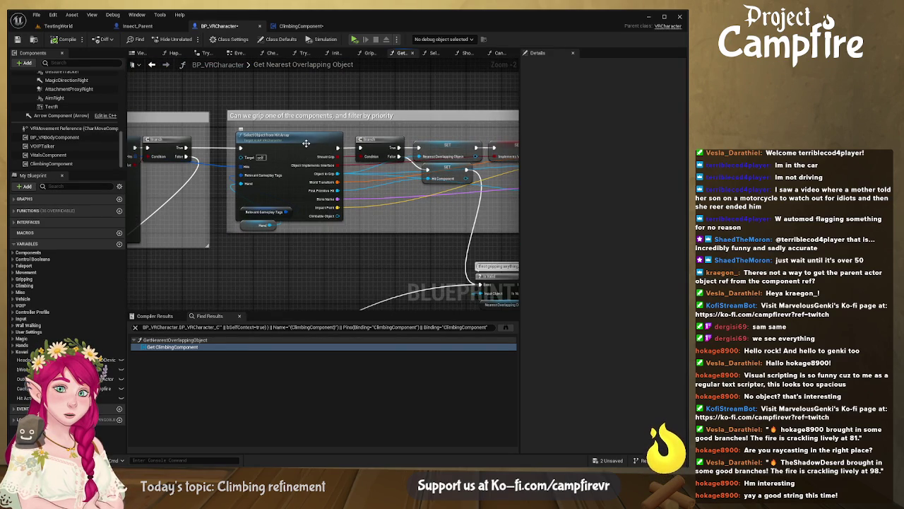
pyautogui.doubleClick(306, 144)
pyautogui.click(398, 234)
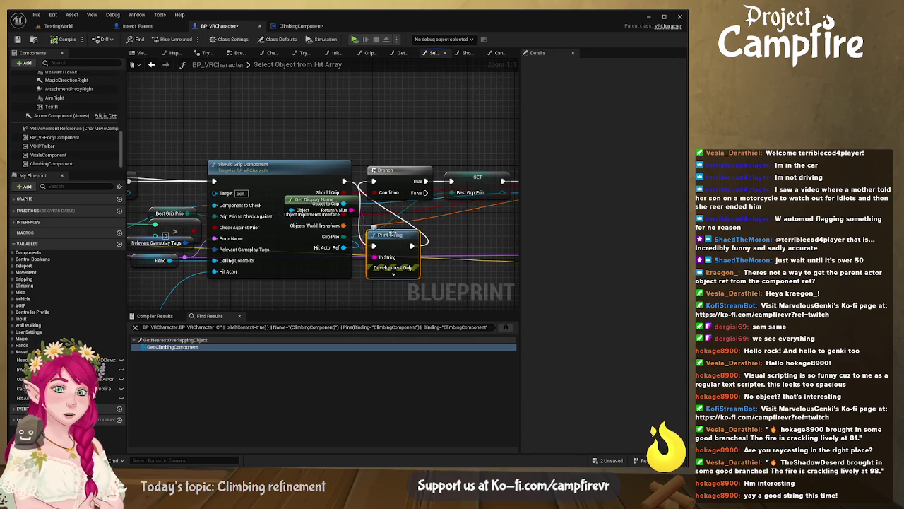
pyautogui.press('Delete')
pyautogui.click(311, 200)
pyautogui.press('Delete')
pyautogui.moveTo(344, 181); pyautogui.dragTo(381, 184)
# Step: Look over the rest of the chain up to Break Hit Result, then return to ClimbingComponent
pyautogui.moveTo(424, 247); pyautogui.dragTo(325, 234)
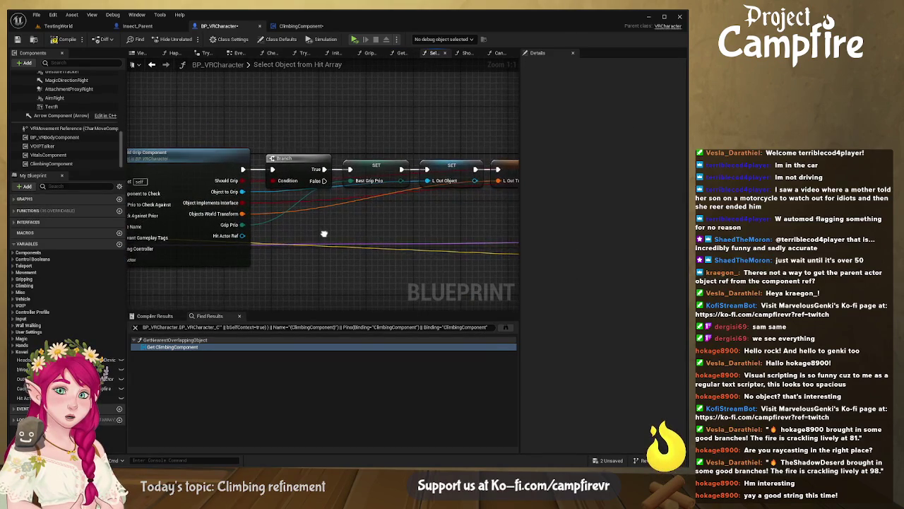
pyautogui.scroll(-5, 324, 237)
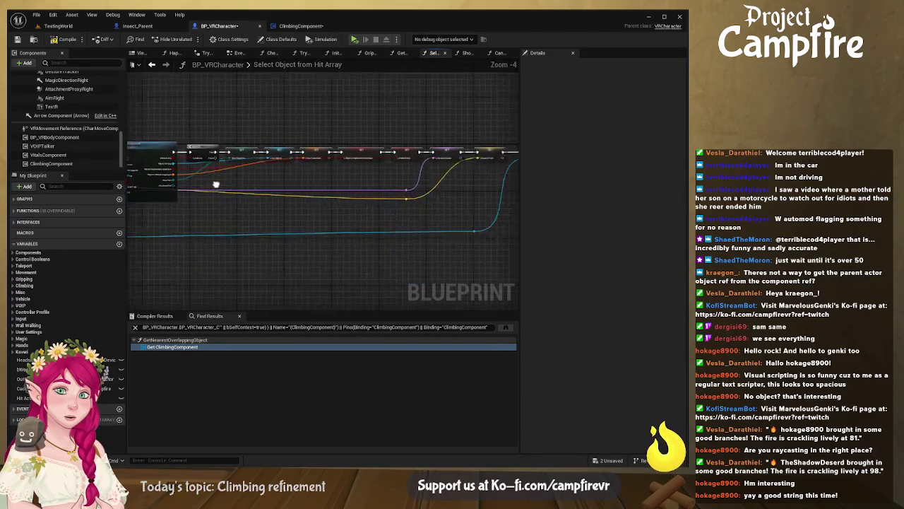
pyautogui.moveTo(246, 181)
pyautogui.mouseDown()
pyautogui.moveTo(234, 195)
pyautogui.moveTo(383, 202)
pyautogui.moveTo(539, 194)
pyautogui.moveTo(373, 174)
pyautogui.moveTo(388, 162)
pyautogui.mouseUp()
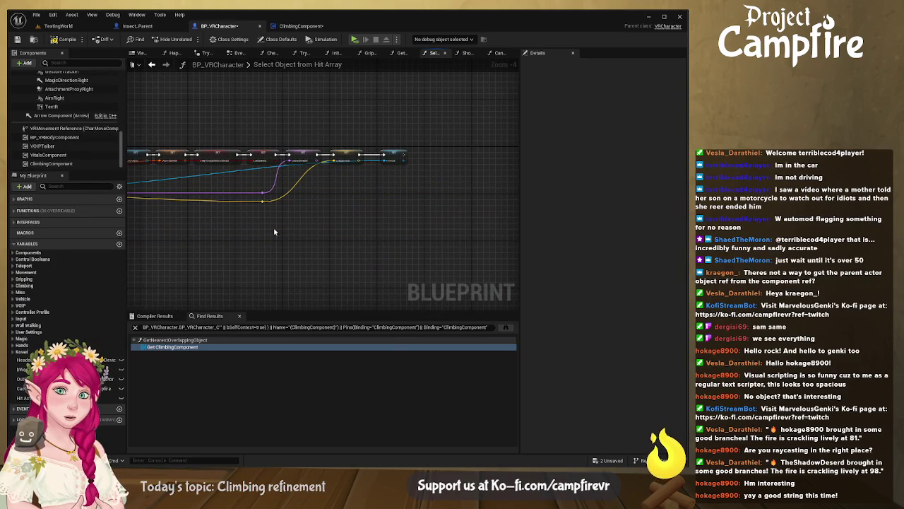
pyautogui.moveTo(281, 225); pyautogui.dragTo(429, 246)
pyautogui.moveTo(359, 234); pyautogui.dragTo(257, 231)
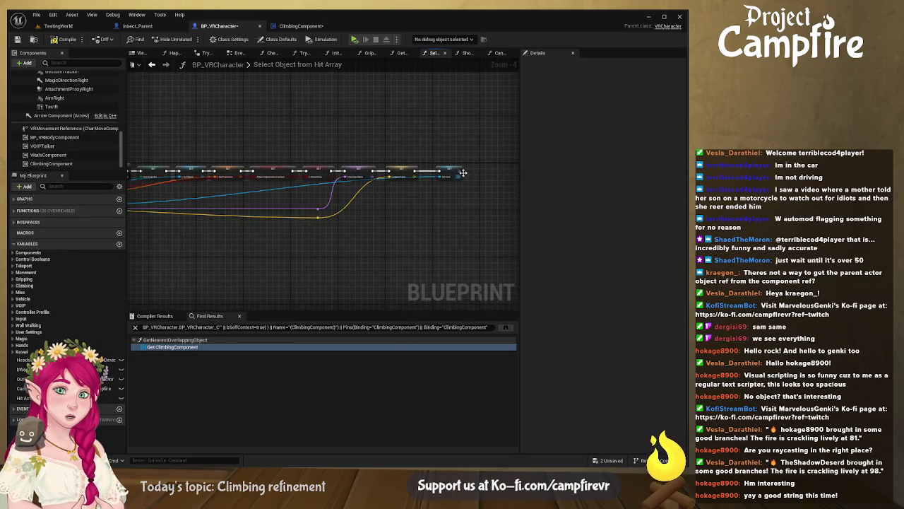
pyautogui.scroll(4, 304, 212)
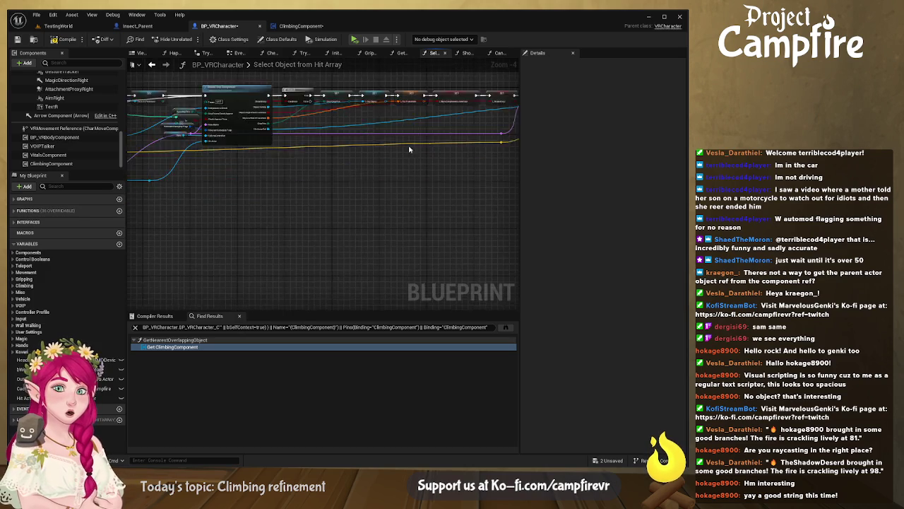
pyautogui.moveTo(360, 172)
pyautogui.mouseDown()
pyautogui.moveTo(205, 196)
pyautogui.moveTo(316, 144)
pyautogui.mouseUp()
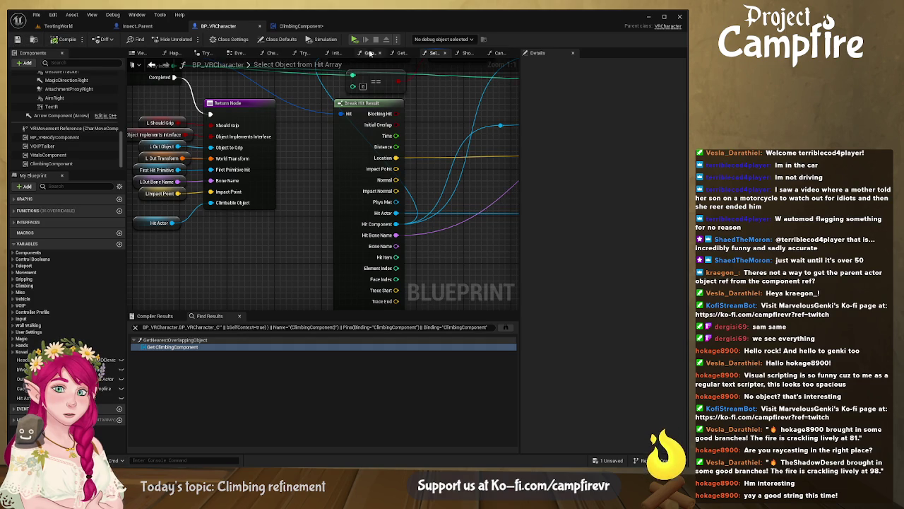
pyautogui.click(309, 28)
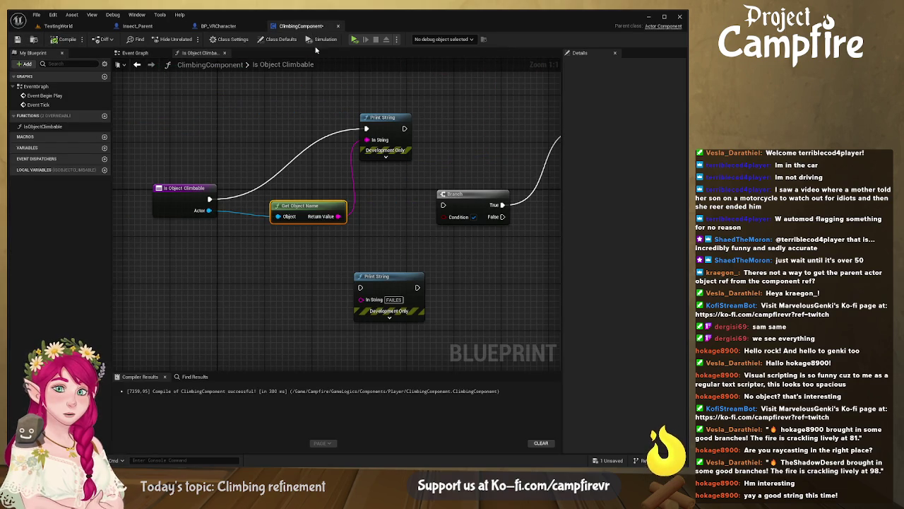
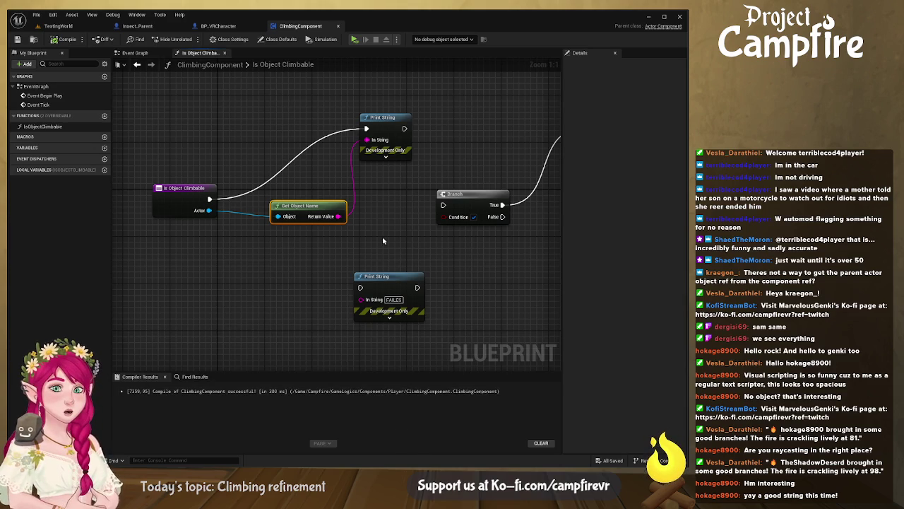
# Step: Look over the Select Object from Hit Array graph and the Should Grip Component function
pyautogui.click(244, 28)
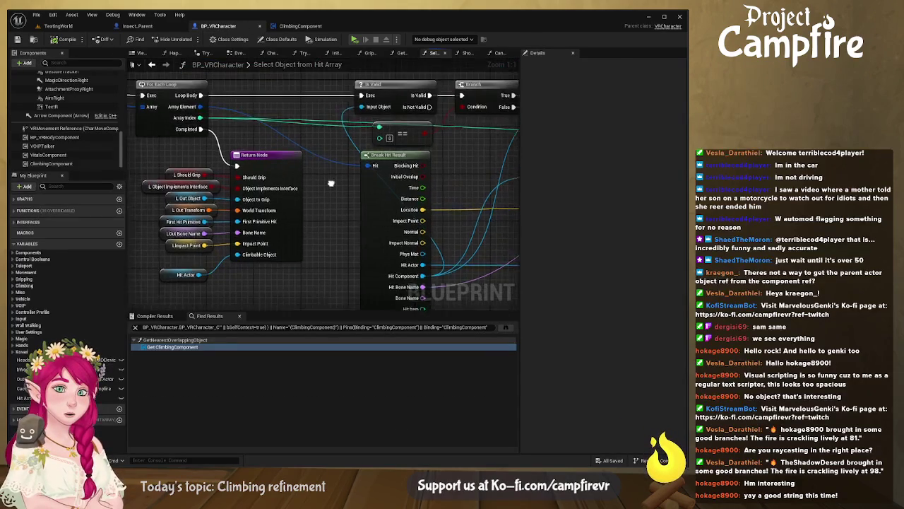
pyautogui.moveTo(335, 187)
pyautogui.mouseDown()
pyautogui.moveTo(327, 205)
pyautogui.moveTo(355, 189)
pyautogui.mouseUp()
pyautogui.scroll(-5, 355, 189)
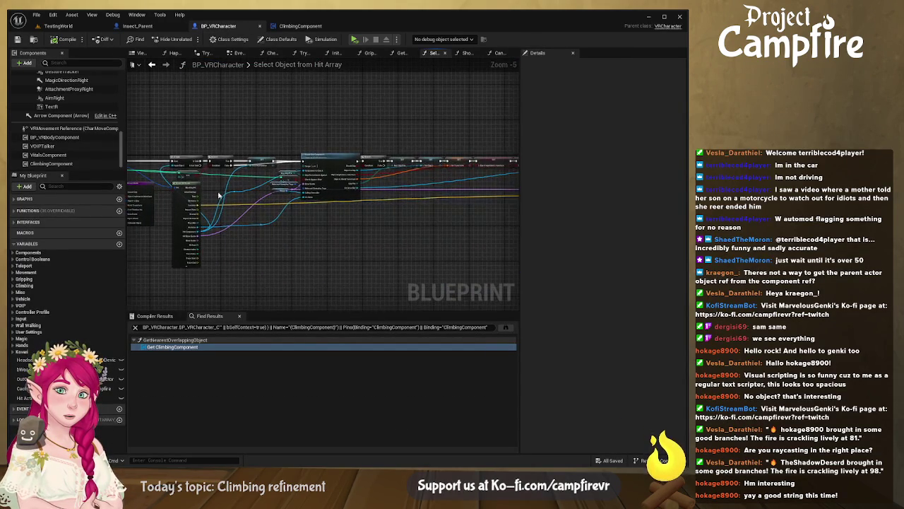
pyautogui.moveTo(277, 203); pyautogui.dragTo(233, 207)
pyautogui.scroll(3, 384, 207)
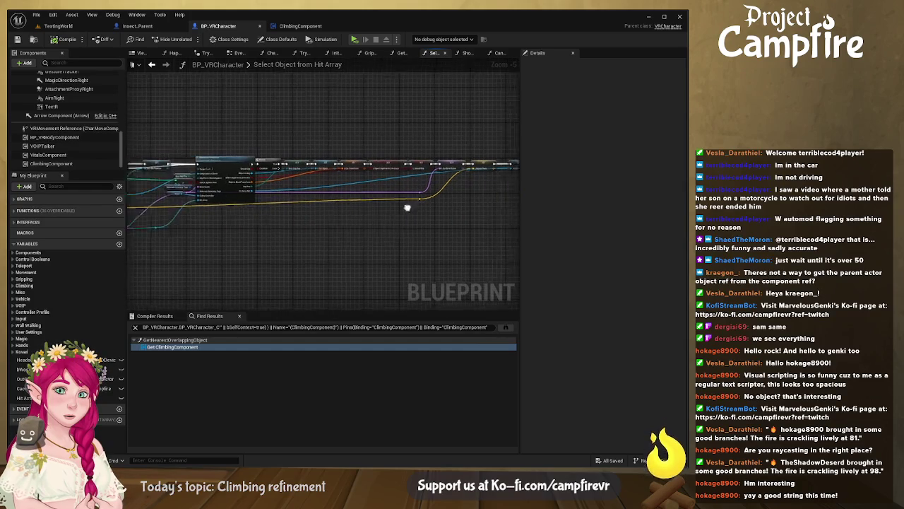
pyautogui.scroll(1, 167, 179)
pyautogui.click(159, 181)
pyautogui.click(467, 53)
pyautogui.moveTo(360, 226)
pyautogui.mouseDown()
pyautogui.moveTo(349, 181)
pyautogui.moveTo(416, 232)
pyautogui.mouseUp()
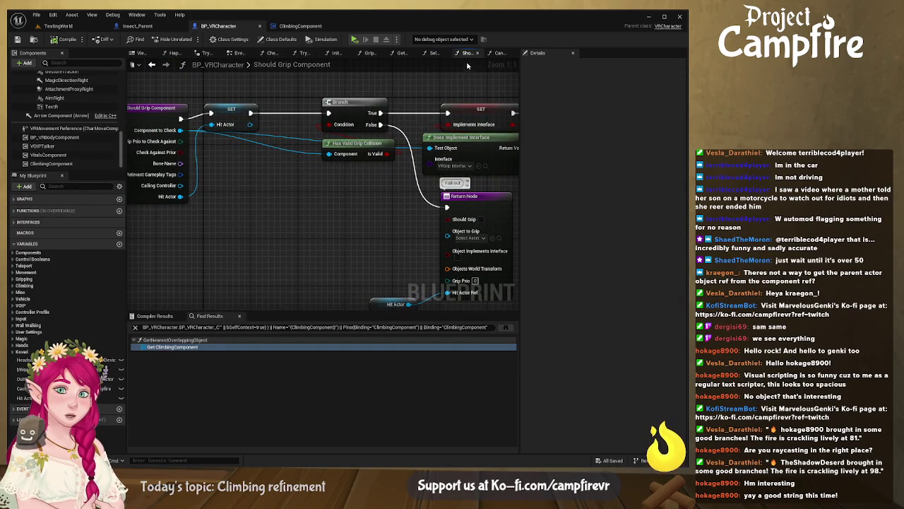
pyautogui.click(435, 54)
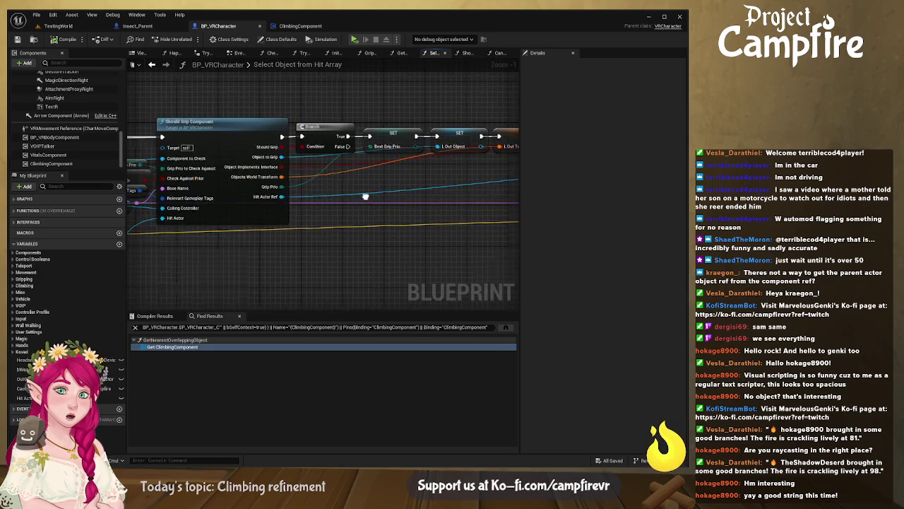
# Step: Add a Print String node after Should Grip Component for the hit actor's name
pyautogui.moveTo(226, 189)
pyautogui.mouseDown()
pyautogui.moveTo(183, 217)
pyautogui.moveTo(317, 208)
pyautogui.mouseUp()
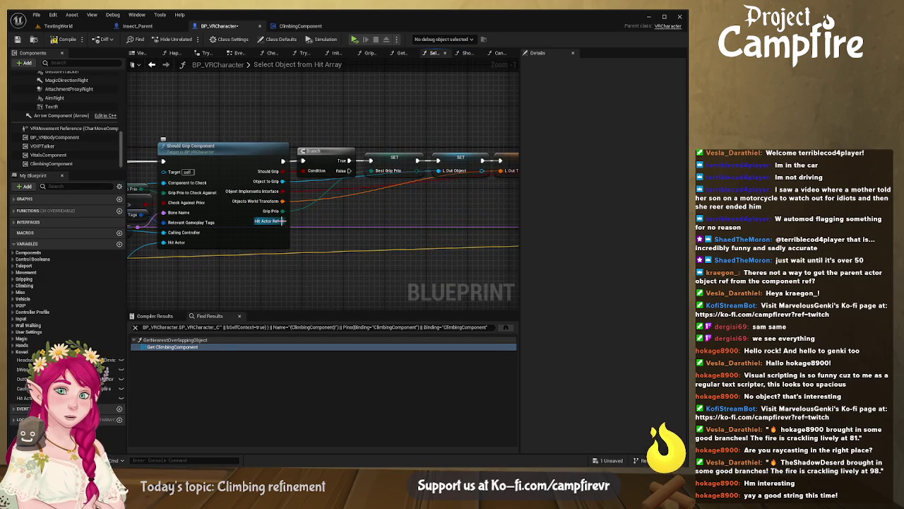
pyautogui.moveTo(284, 221); pyautogui.dragTo(303, 210)
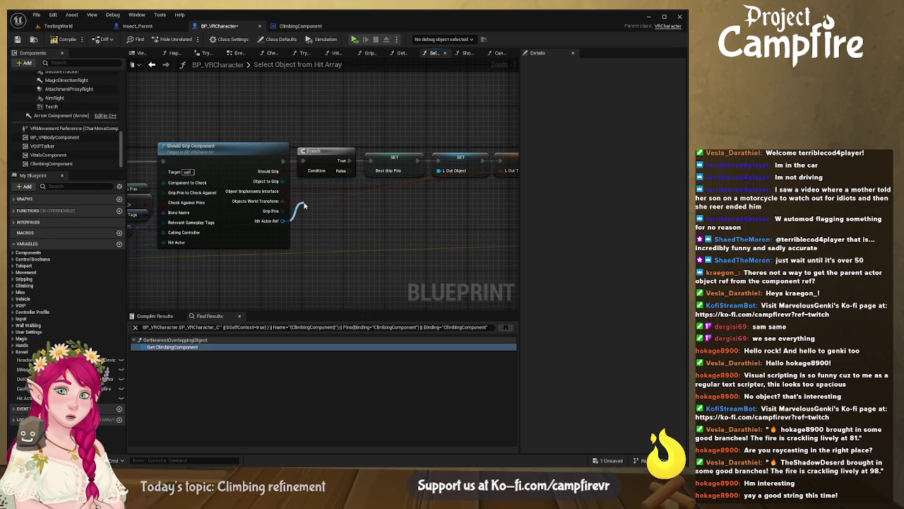
pyautogui.moveTo(304, 206); pyautogui.dragTo(305, 208)
pyautogui.moveTo(283, 161); pyautogui.dragTo(328, 223)
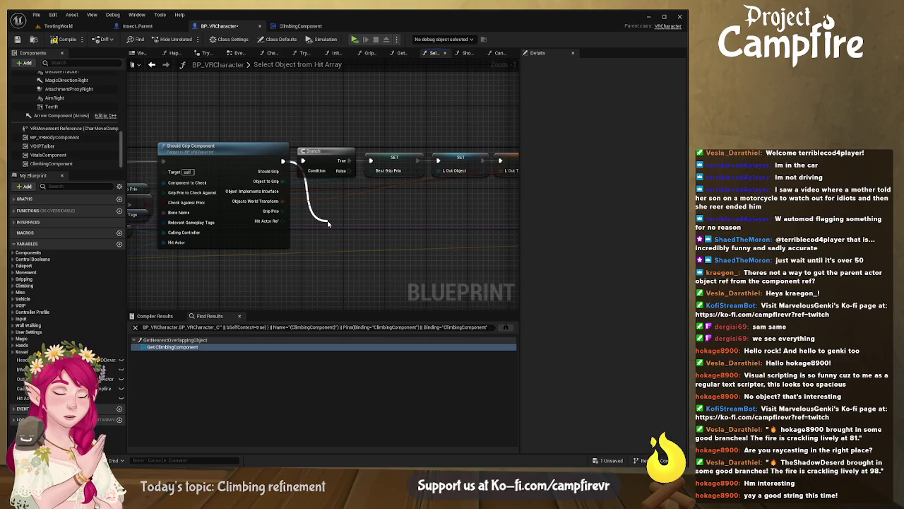
pyautogui.moveTo(329, 223)
pyautogui.mouseDown()
pyautogui.moveTo(288, 225)
pyautogui.moveTo(329, 243)
pyautogui.mouseUp()
# Step: Compile BP_VRCharacter and switch to the TestingWorld level
pyautogui.click(62, 39)
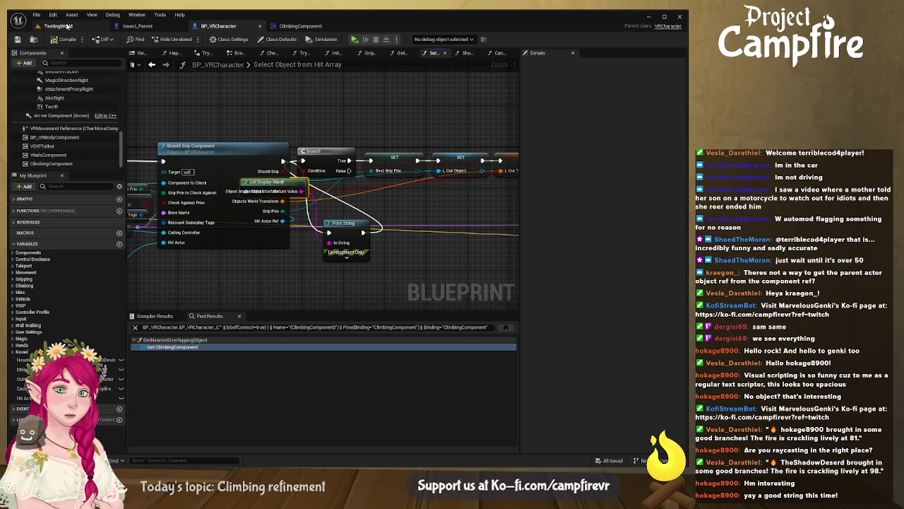
pyautogui.click(62, 27)
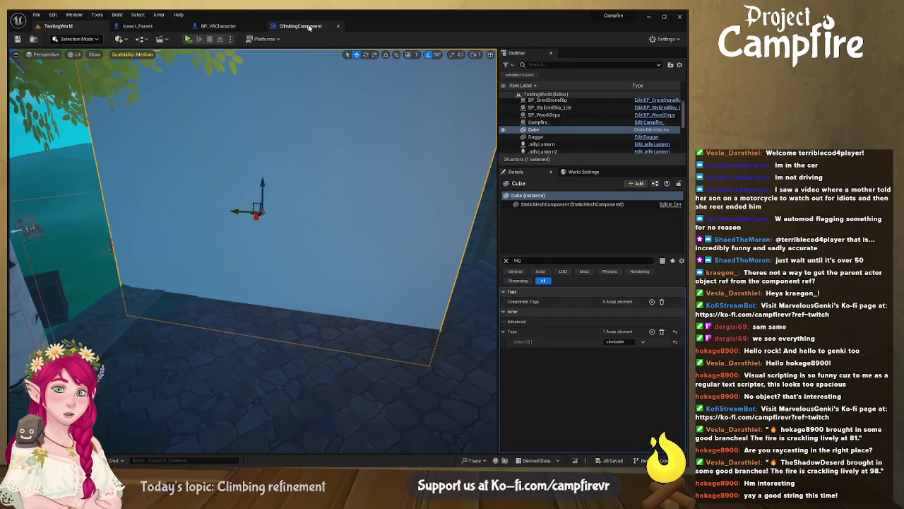
# Step: Delete the Hit Actor SET node at the chain's end and compile BP_VRCharacter
pyautogui.click(219, 26)
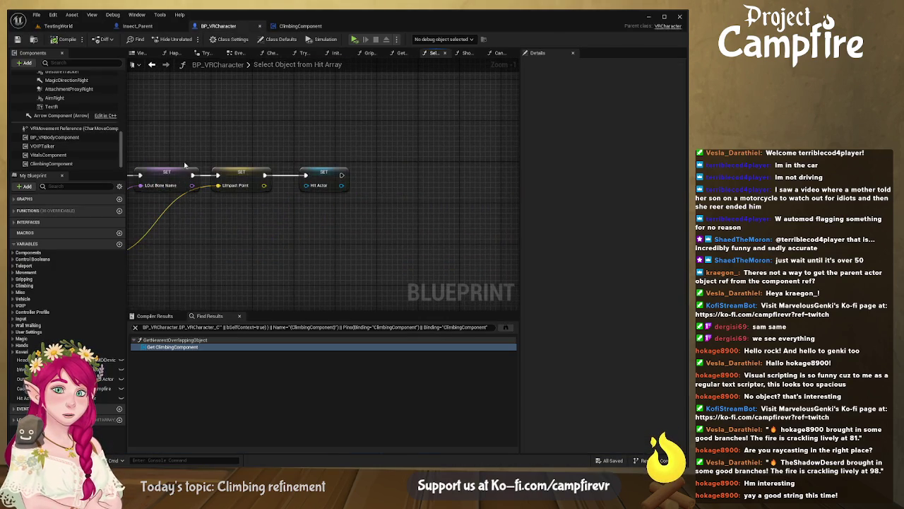
pyautogui.click(322, 185)
pyautogui.press('Delete')
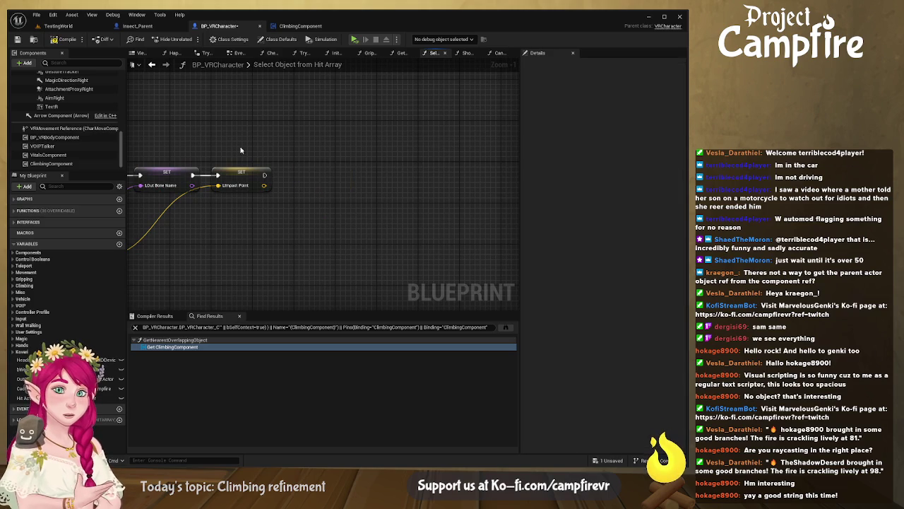
pyautogui.moveTo(171, 142)
pyautogui.mouseDown()
pyautogui.moveTo(406, 123)
pyautogui.moveTo(467, 106)
pyautogui.mouseUp()
pyautogui.click(62, 43)
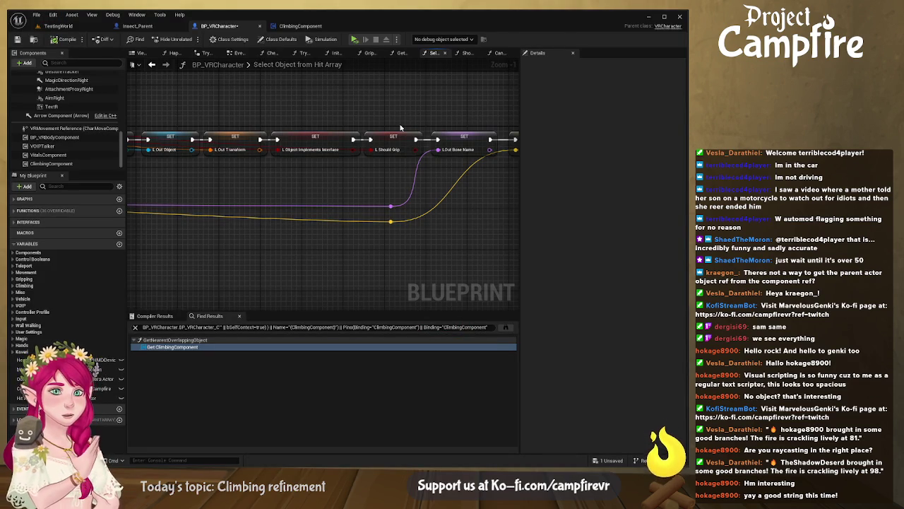
# Step: Remove the Print String, Branch and Get Display Name nodes; wire Should Grip Component to the first SET
pyautogui.scroll(-3, 349, 215)
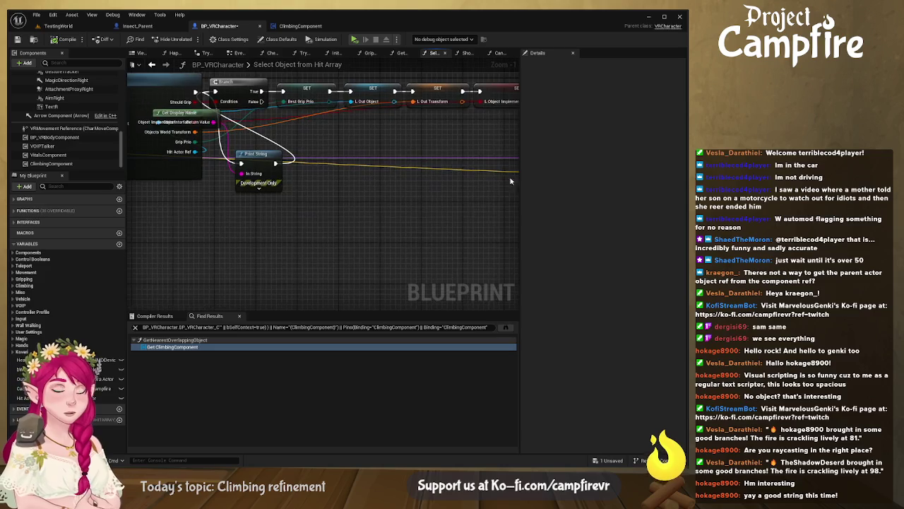
pyautogui.scroll(3, 374, 222)
pyautogui.click(319, 198)
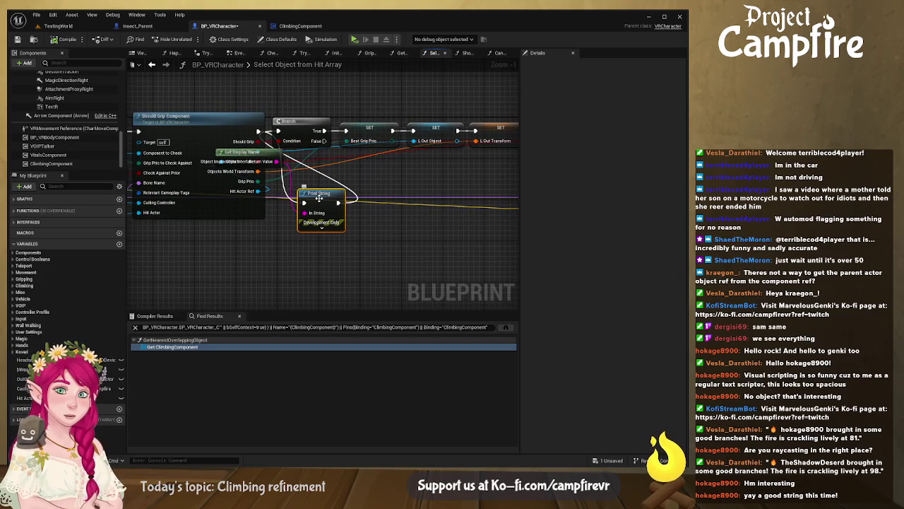
pyautogui.press('Delete')
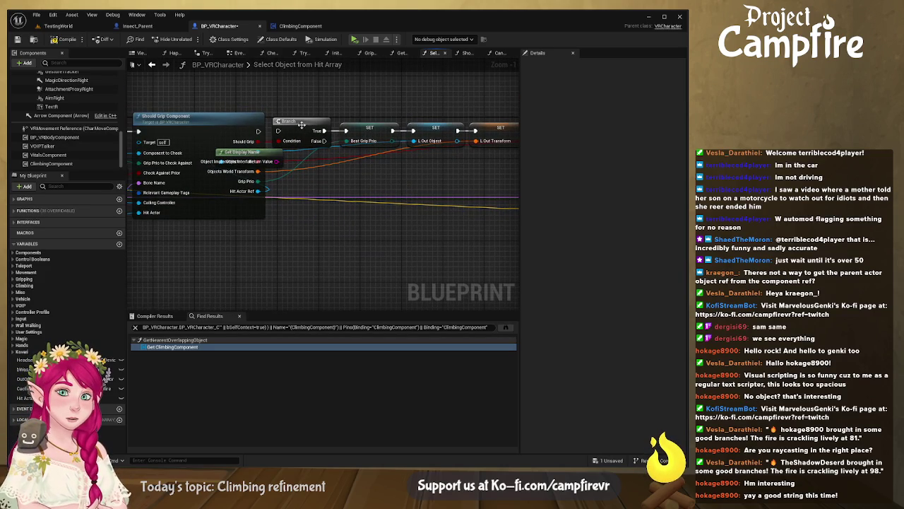
pyautogui.click(302, 127)
pyautogui.press('Delete')
pyautogui.moveTo(270, 150); pyautogui.dragTo(339, 245)
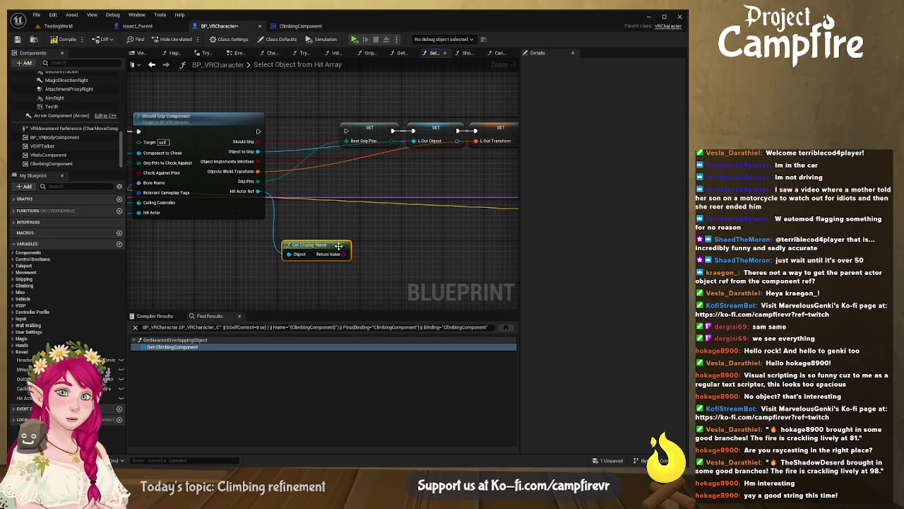
pyautogui.press('Delete')
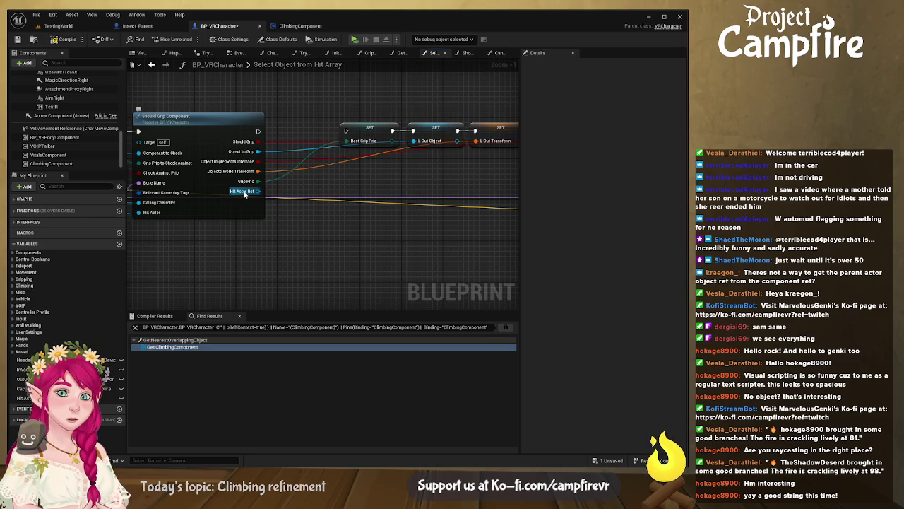
pyautogui.moveTo(259, 131); pyautogui.dragTo(346, 131)
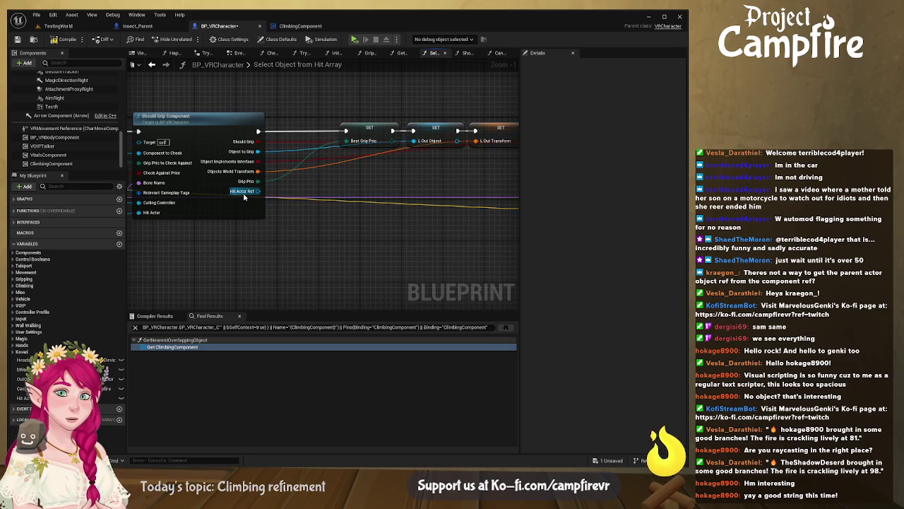
# Step: Add a SET Hit Actor node fed by Hit Actor Ref
pyautogui.click(23, 398)
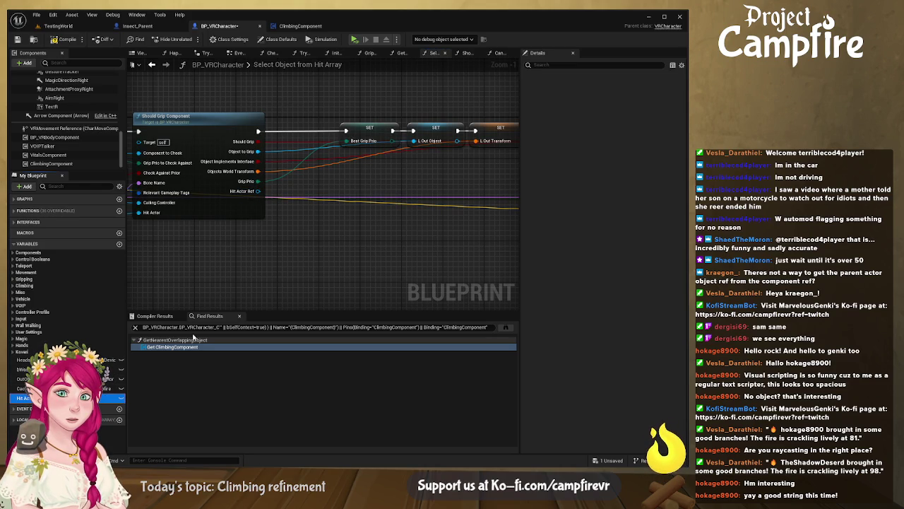
pyautogui.moveTo(353, 219)
pyautogui.mouseDown()
pyautogui.moveTo(338, 192)
pyautogui.moveTo(325, 202)
pyautogui.moveTo(244, 192)
pyautogui.moveTo(258, 191)
pyautogui.mouseUp()
pyautogui.moveTo(354, 196)
pyautogui.mouseDown()
pyautogui.moveTo(515, 185)
pyautogui.moveTo(498, 189)
pyautogui.moveTo(511, 178)
pyautogui.moveTo(461, 170)
pyautogui.moveTo(212, 176)
pyautogui.moveTo(472, 187)
pyautogui.moveTo(196, 185)
pyautogui.moveTo(382, 195)
pyautogui.mouseUp()
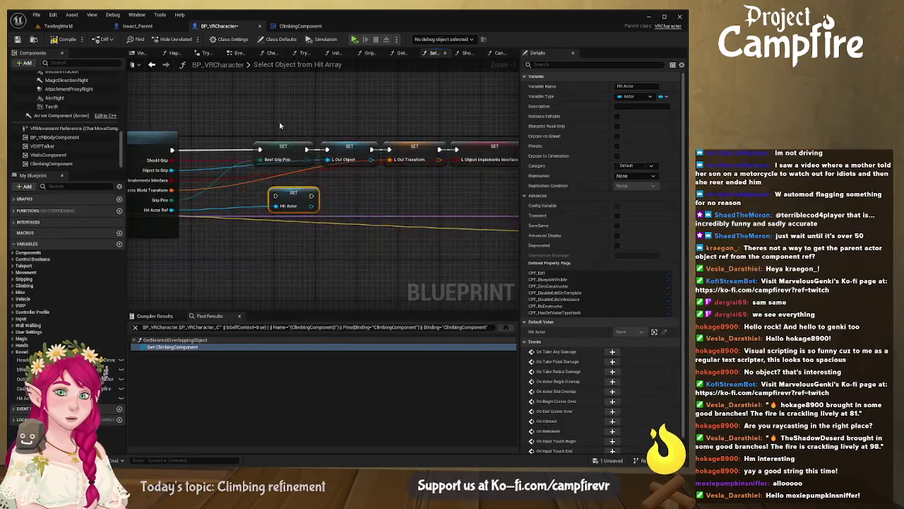
# Step: Place SET Hit Actor first in the SET chain, feed it into Print String, and compile
pyautogui.click(319, 186)
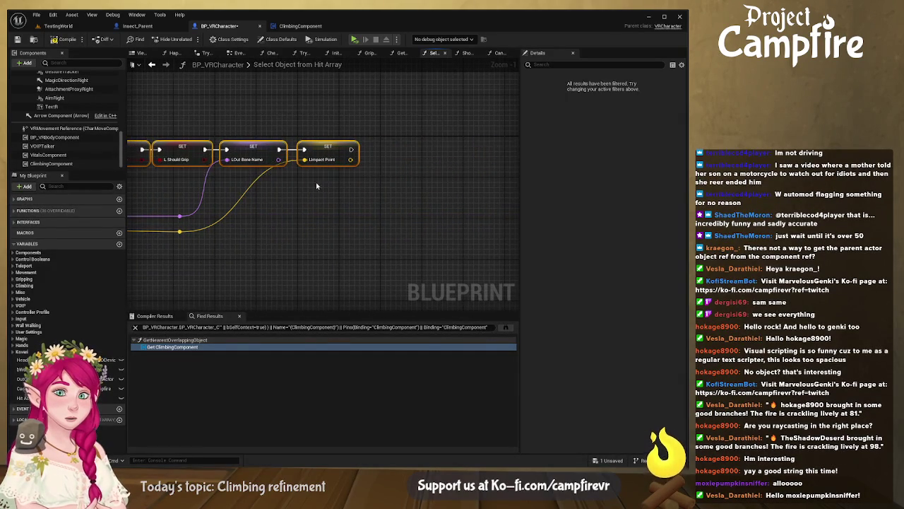
pyautogui.moveTo(319, 186); pyautogui.dragTo(416, 202)
pyautogui.moveTo(340, 184); pyautogui.dragTo(452, 205)
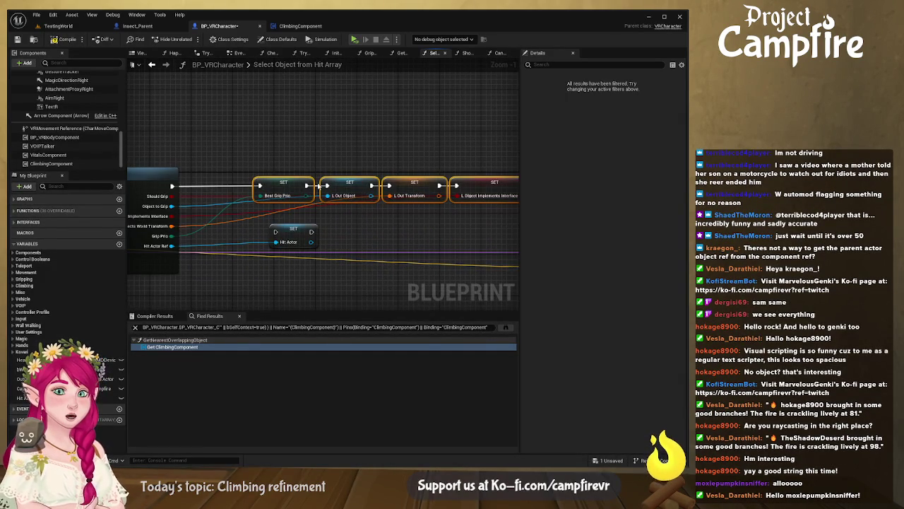
pyautogui.moveTo(283, 184); pyautogui.dragTo(363, 189)
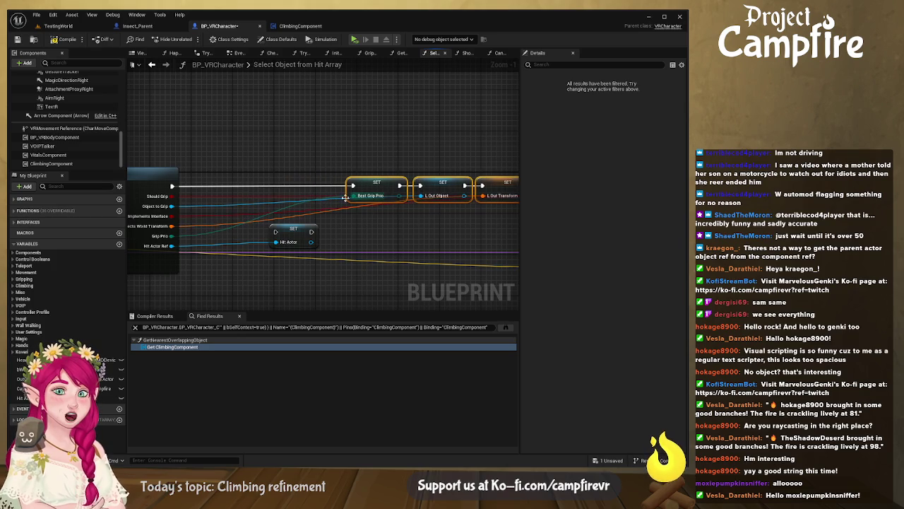
pyautogui.moveTo(300, 227)
pyautogui.mouseDown()
pyautogui.moveTo(248, 193)
pyautogui.moveTo(255, 183)
pyautogui.moveTo(233, 186)
pyautogui.moveTo(356, 187)
pyautogui.mouseUp()
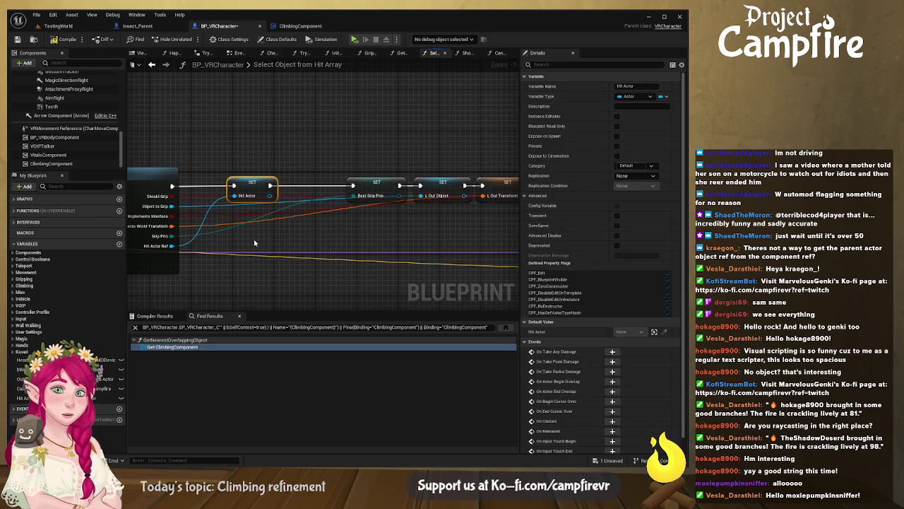
pyautogui.moveTo(272, 188)
pyautogui.mouseDown()
pyautogui.moveTo(241, 188)
pyautogui.moveTo(277, 189)
pyautogui.moveTo(287, 177)
pyautogui.mouseUp()
pyautogui.moveTo(240, 195); pyautogui.dragTo(265, 196)
pyautogui.click(67, 39)
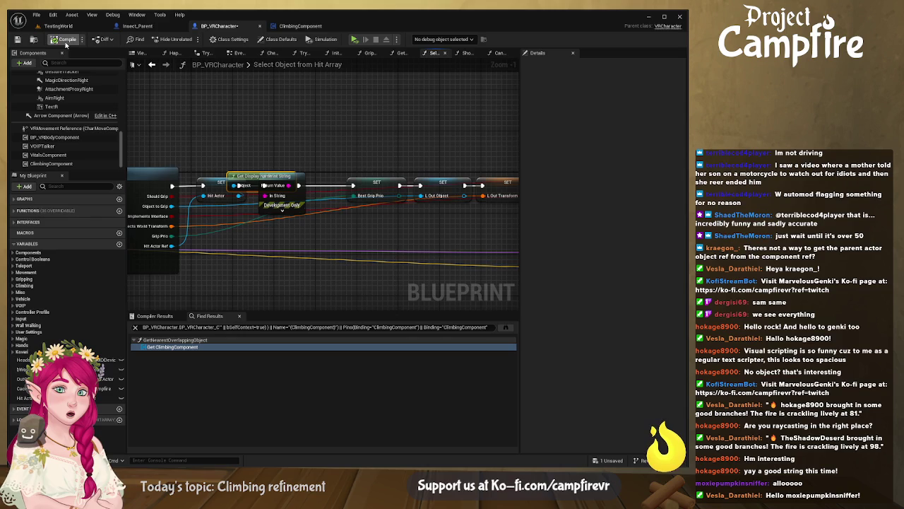
# Step: Unlink ClimbingComponent's top Print String, then compile and save both blueprints
pyautogui.click(311, 26)
pyautogui.click(292, 168)
pyautogui.keyDown('alt'); pyautogui.click(283, 172); pyautogui.keyUp('alt')
pyautogui.click(68, 39)
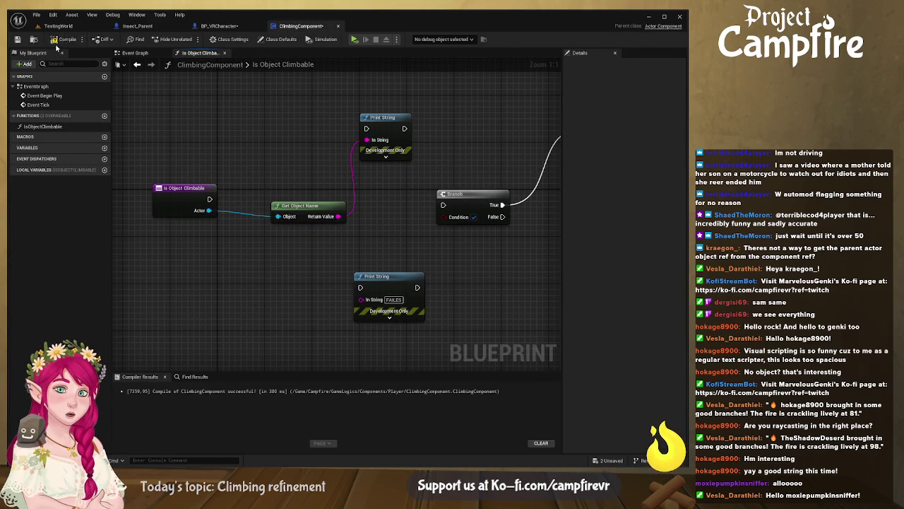
pyautogui.click(18, 38)
pyautogui.click(201, 26)
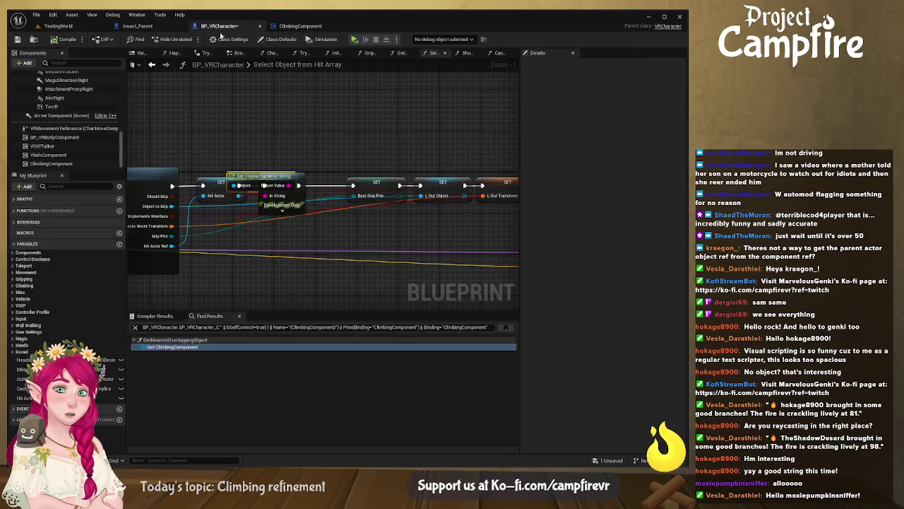
pyautogui.click(18, 38)
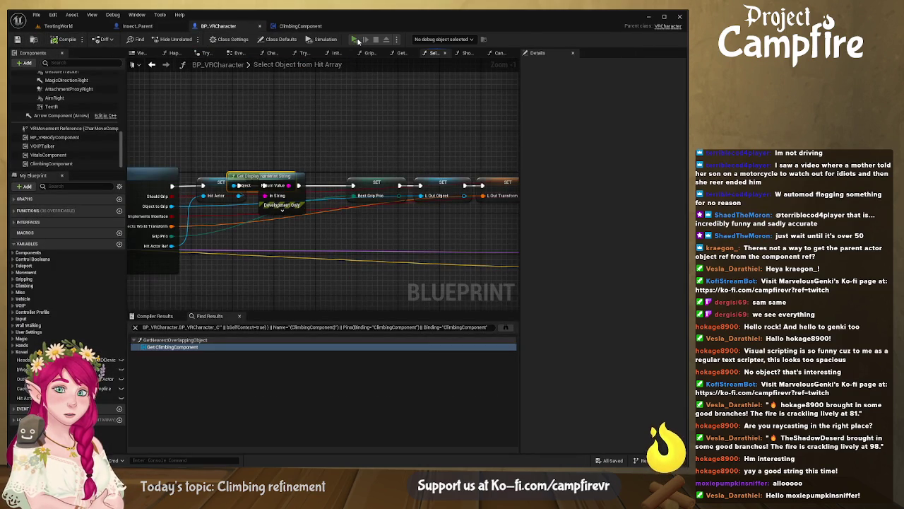
# Step: Play-test, then delete Get Display Name and wire SET Hit Actor into the Best Grip Prio SET
pyautogui.click(359, 40)
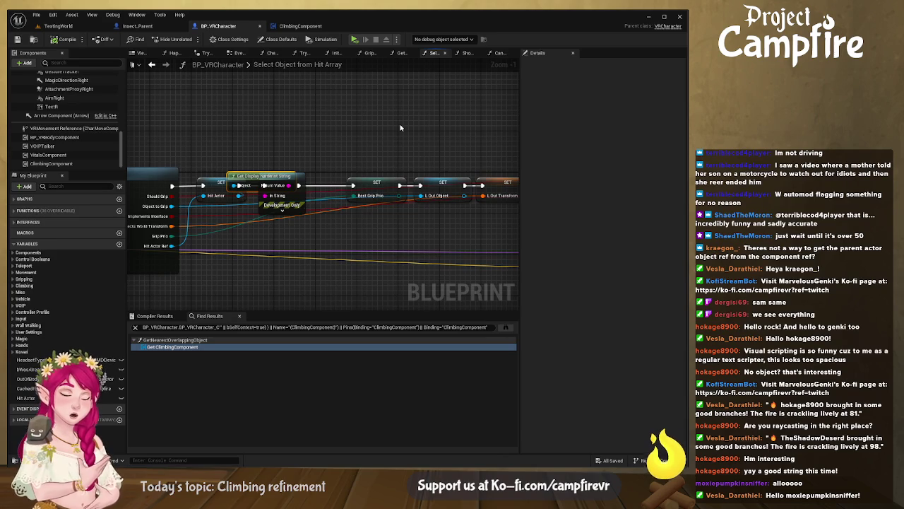
pyautogui.scroll(1, 400, 128)
pyautogui.moveTo(339, 137); pyautogui.dragTo(250, 231)
pyautogui.press('Delete')
pyautogui.moveTo(215, 194); pyautogui.dragTo(350, 198)
# Step: Check the return node's Climbable Object output and move to Get Nearest Overlapping Object
pyautogui.scroll(-6, 400, 196)
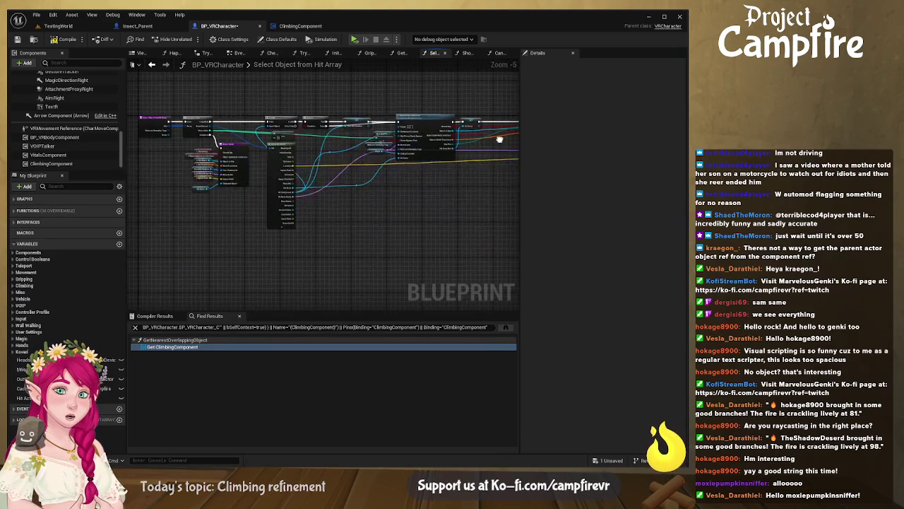
pyautogui.moveTo(411, 190)
pyautogui.mouseDown()
pyautogui.moveTo(394, 219)
pyautogui.moveTo(256, 181)
pyautogui.mouseUp()
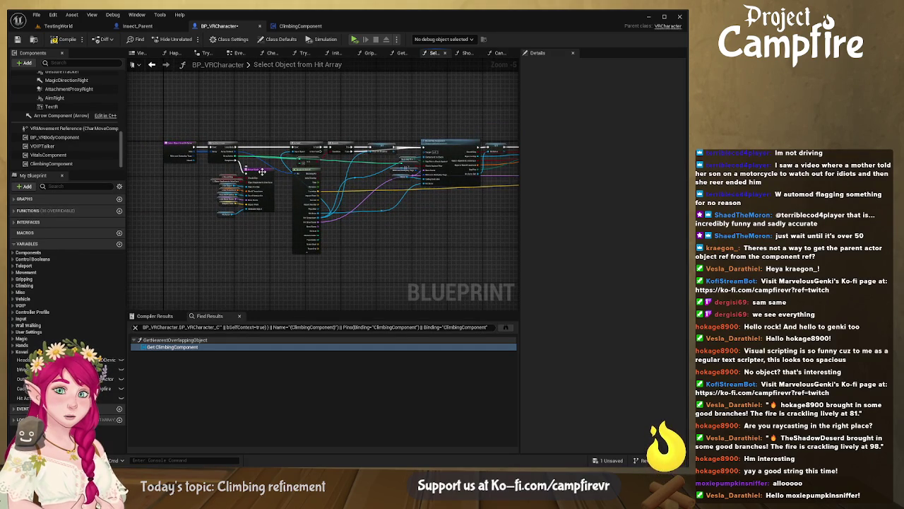
pyautogui.moveTo(502, 215); pyautogui.dragTo(392, 220)
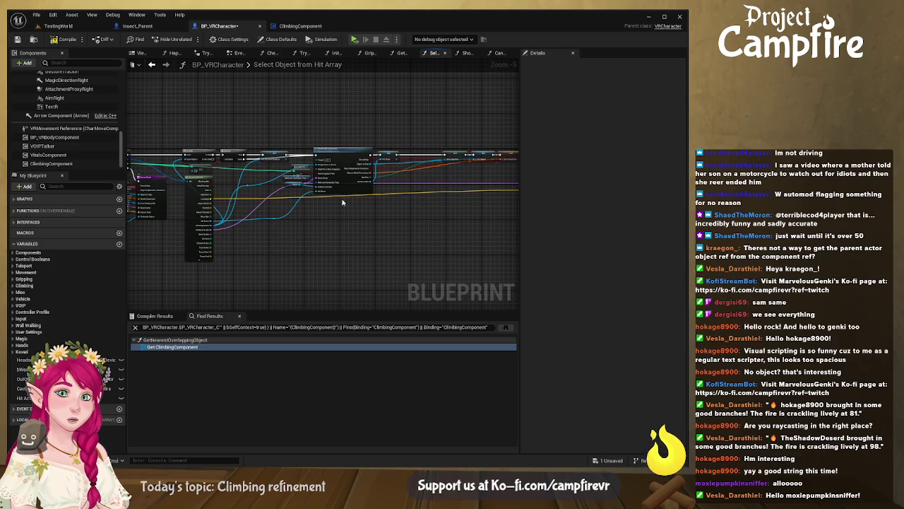
pyautogui.scroll(5, 350, 212)
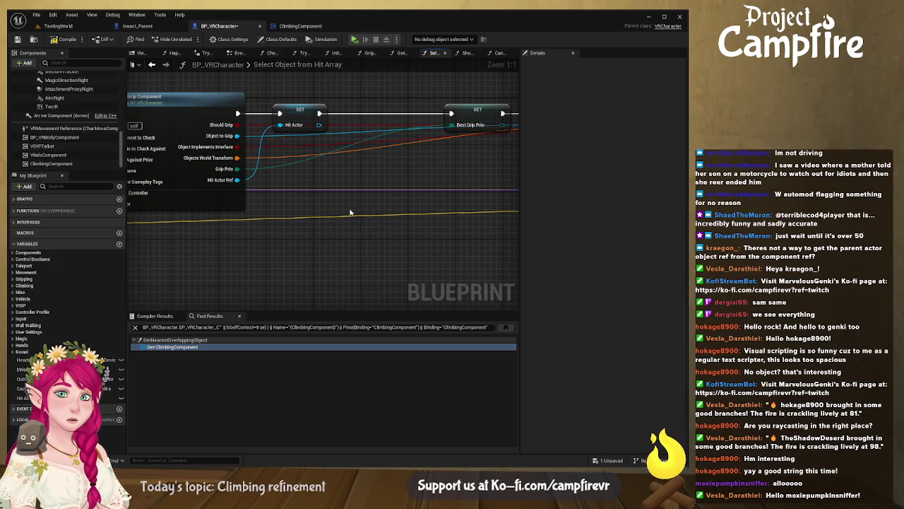
pyautogui.moveTo(303, 192)
pyautogui.mouseDown()
pyautogui.moveTo(472, 215)
pyautogui.moveTo(294, 134)
pyautogui.mouseUp()
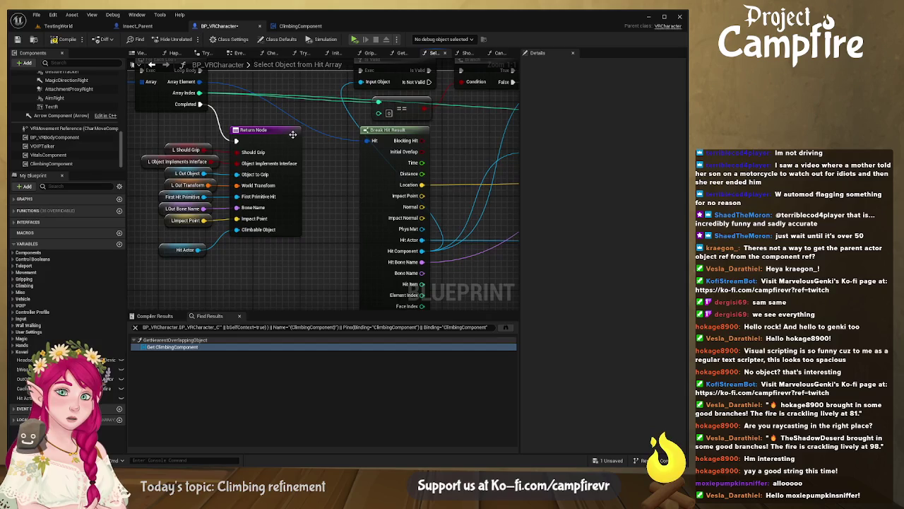
pyautogui.click(275, 134)
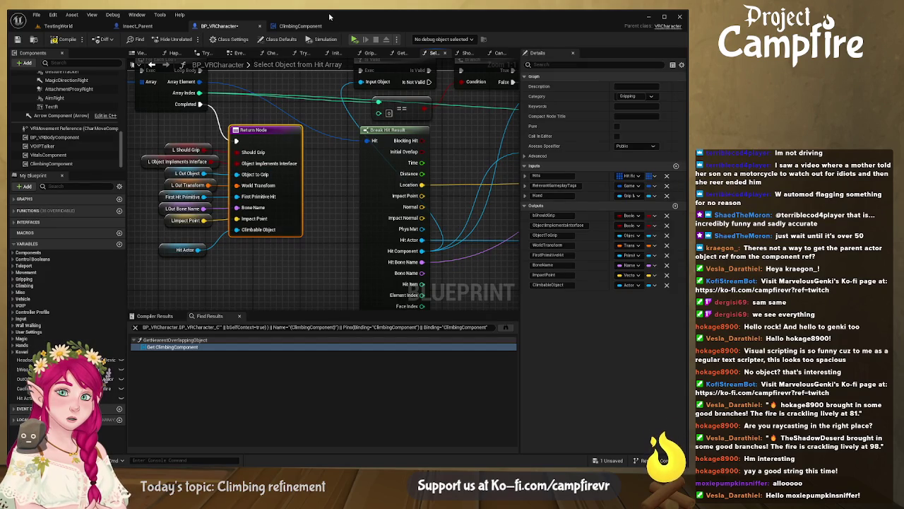
pyautogui.click(401, 53)
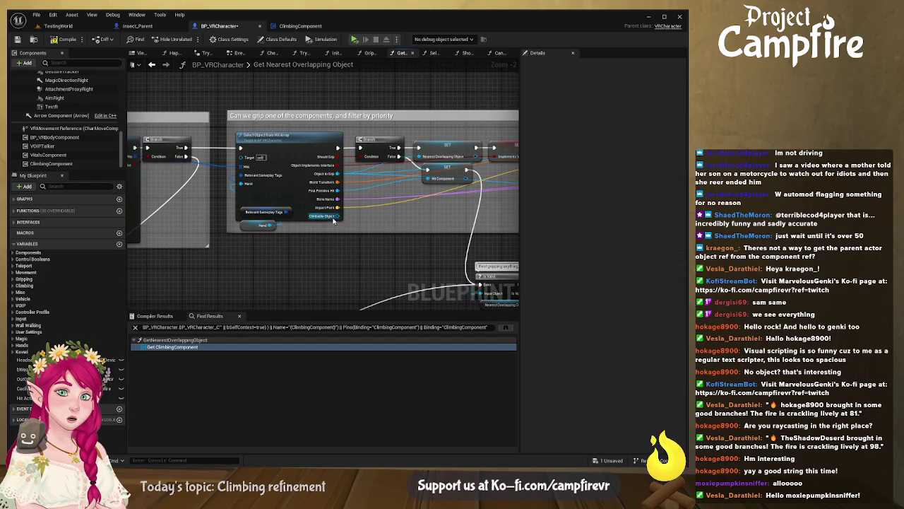
# Step: Find the Select Object from Hit Array call and restore the Print String after the Branch
pyautogui.moveTo(350, 223); pyautogui.dragTo(309, 222)
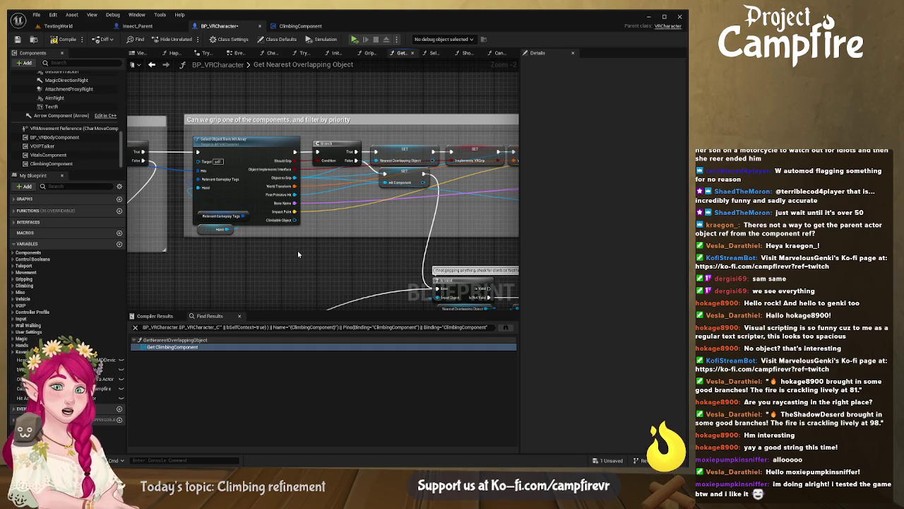
pyautogui.moveTo(374, 205); pyautogui.dragTo(305, 209)
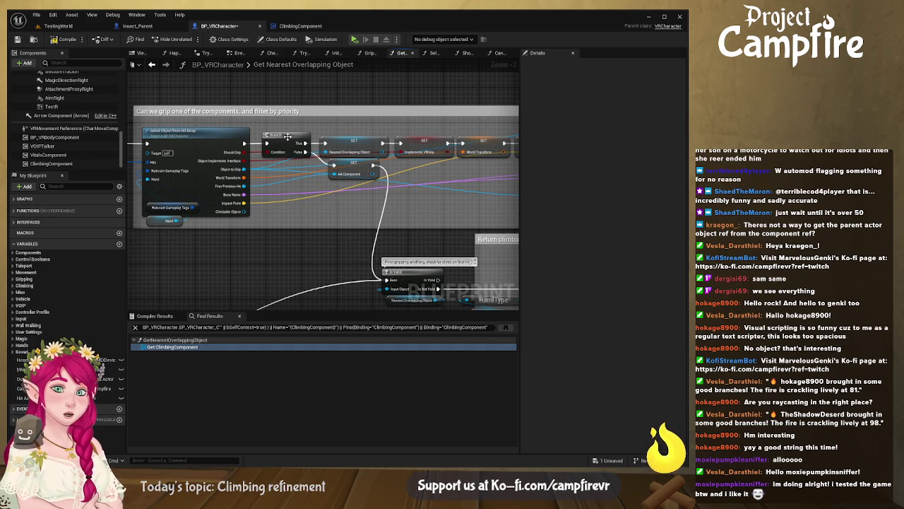
pyautogui.scroll(2, 294, 199)
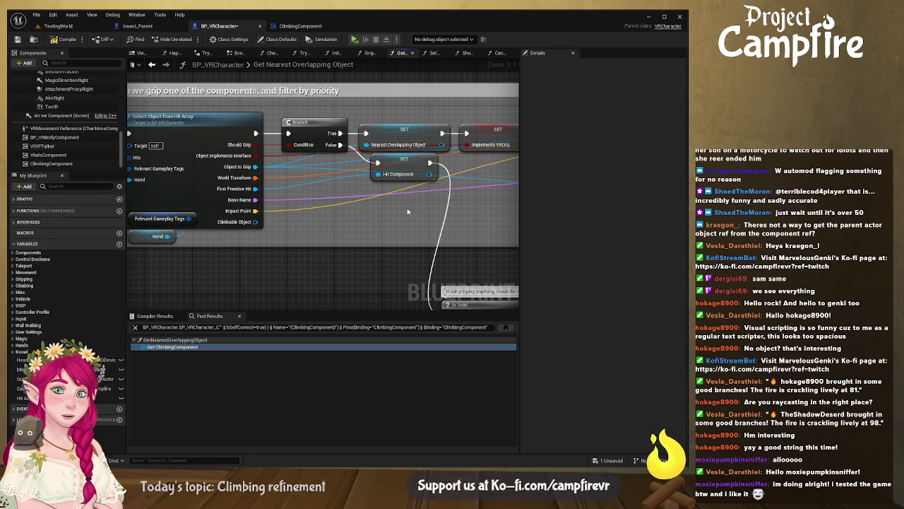
pyautogui.moveTo(403, 219)
pyautogui.mouseDown()
pyautogui.moveTo(332, 191)
pyautogui.moveTo(325, 174)
pyautogui.moveTo(326, 188)
pyautogui.mouseUp()
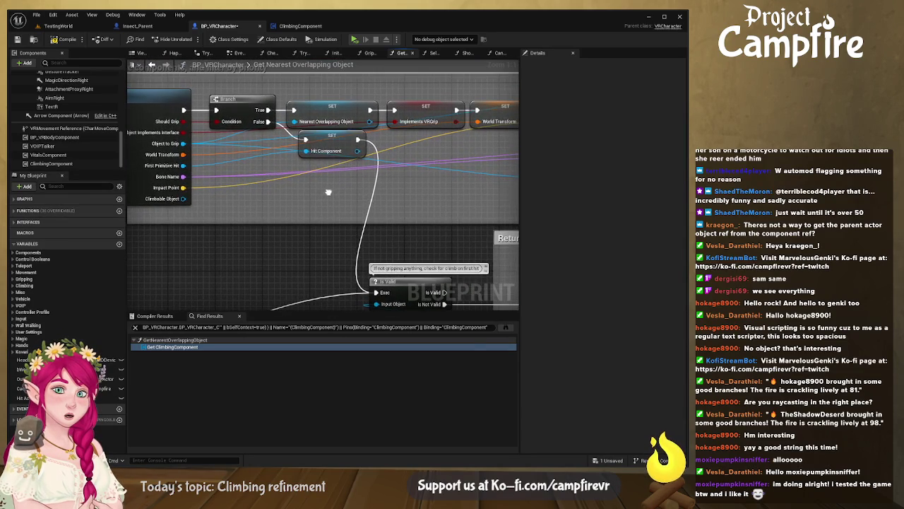
pyautogui.moveTo(346, 141); pyautogui.dragTo(338, 161)
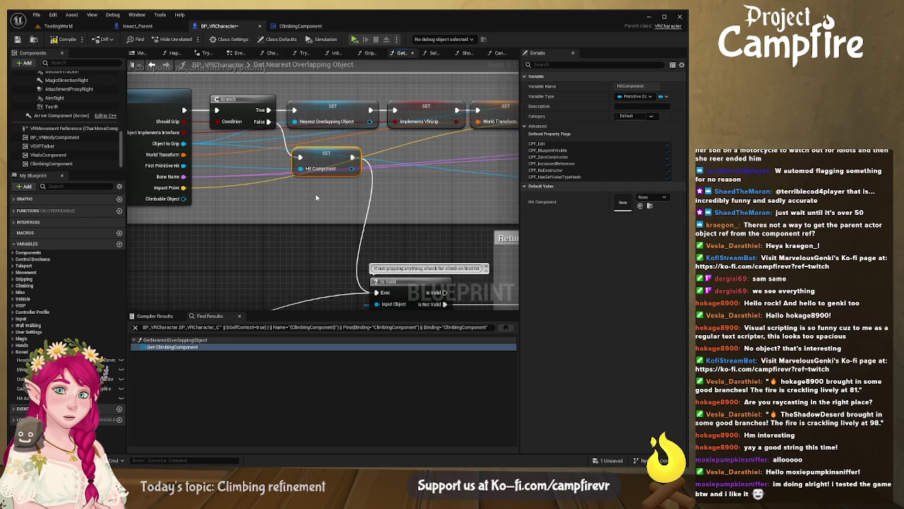
pyautogui.moveTo(316, 199)
pyautogui.mouseDown()
pyautogui.moveTo(242, 163)
pyautogui.moveTo(254, 152)
pyautogui.moveTo(242, 163)
pyautogui.moveTo(357, 198)
pyautogui.mouseUp()
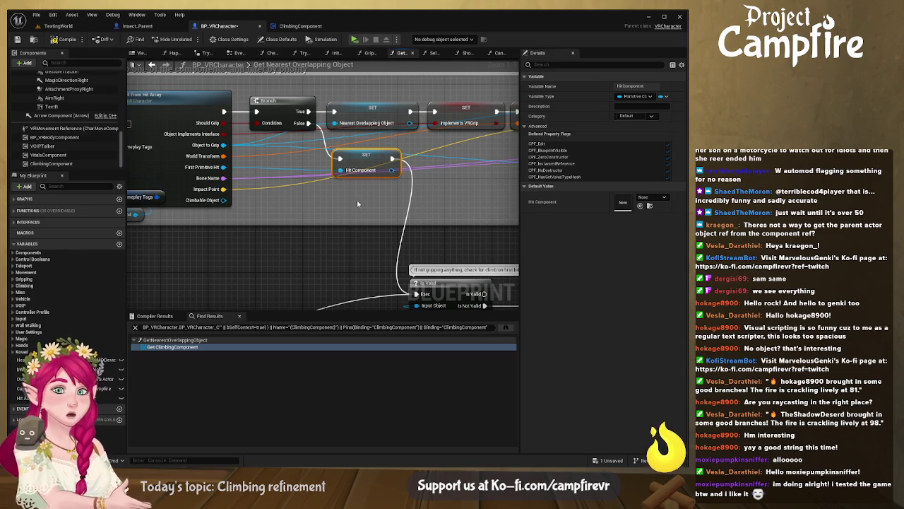
pyautogui.moveTo(415, 185); pyautogui.dragTo(183, 200)
pyautogui.moveTo(323, 197)
pyautogui.mouseDown()
pyautogui.moveTo(183, 194)
pyautogui.moveTo(406, 200)
pyautogui.moveTo(500, 189)
pyautogui.mouseUp()
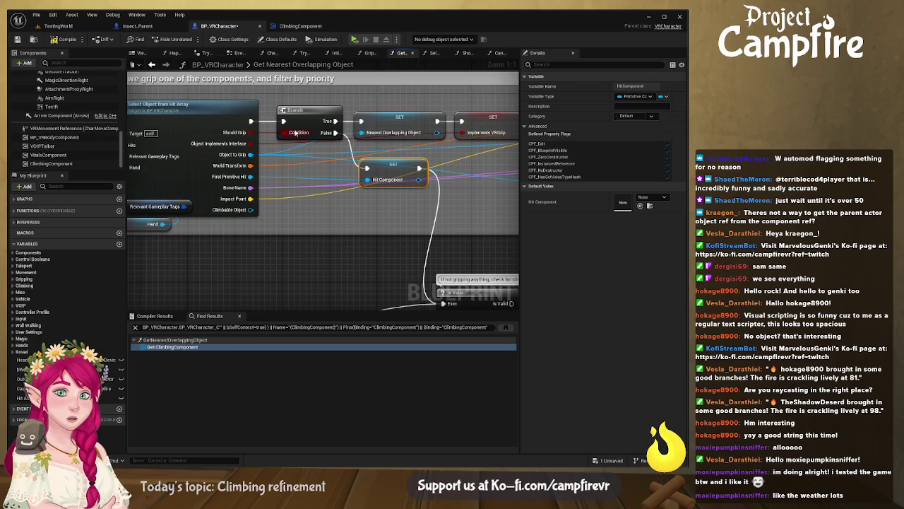
pyautogui.moveTo(299, 132); pyautogui.dragTo(269, 154)
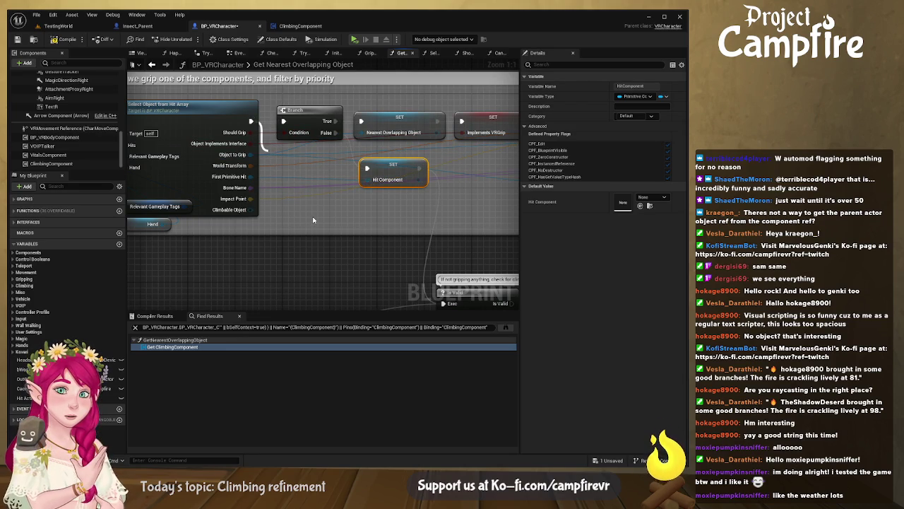
pyautogui.hotkey('ctrl', 'z')
# Step: Feed Print String an Append of Should Grip and the Climbable Object's display name
pyautogui.moveTo(301, 157)
pyautogui.mouseDown()
pyautogui.moveTo(335, 157)
pyautogui.moveTo(287, 188)
pyautogui.mouseUp()
pyautogui.moveTo(335, 161); pyautogui.dragTo(387, 231)
pyautogui.moveTo(331, 187); pyautogui.dragTo(330, 233)
pyautogui.moveTo(252, 133); pyautogui.dragTo(285, 244)
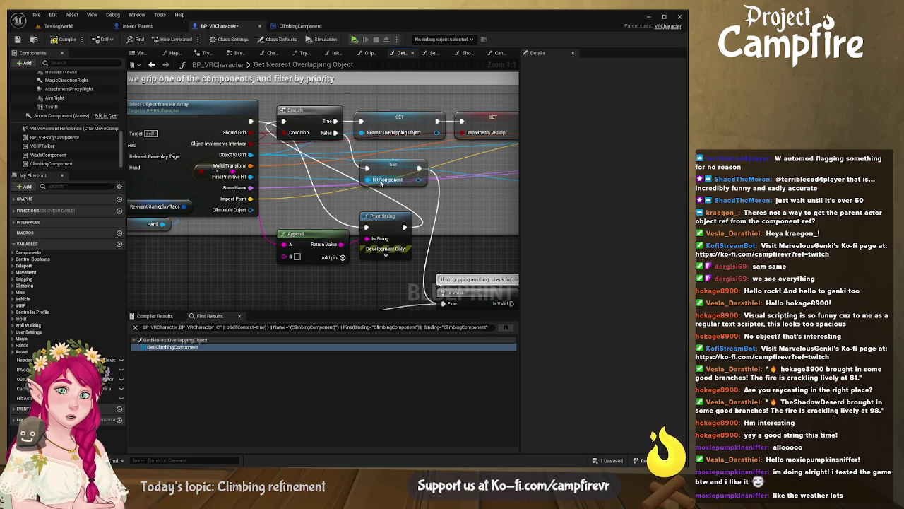
pyautogui.moveTo(251, 210); pyautogui.dragTo(288, 257)
pyautogui.moveTo(264, 172); pyautogui.dragTo(239, 253)
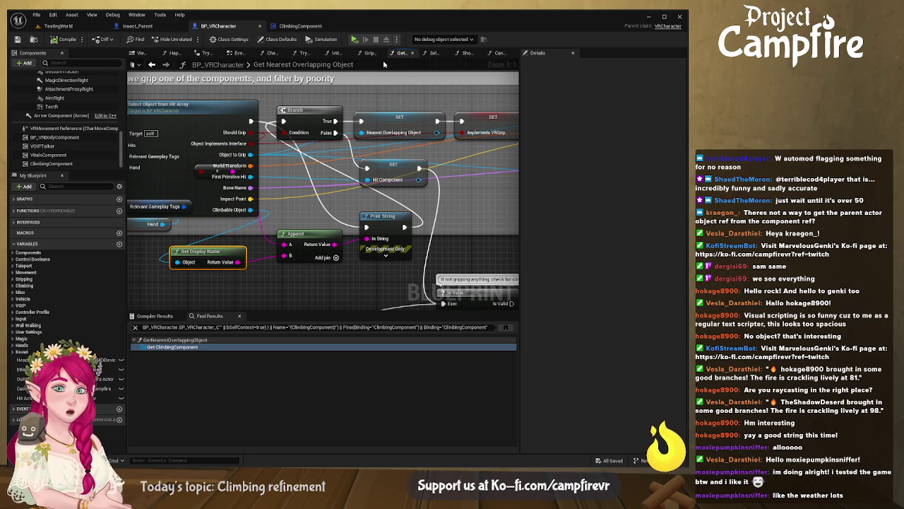
pyautogui.click(435, 53)
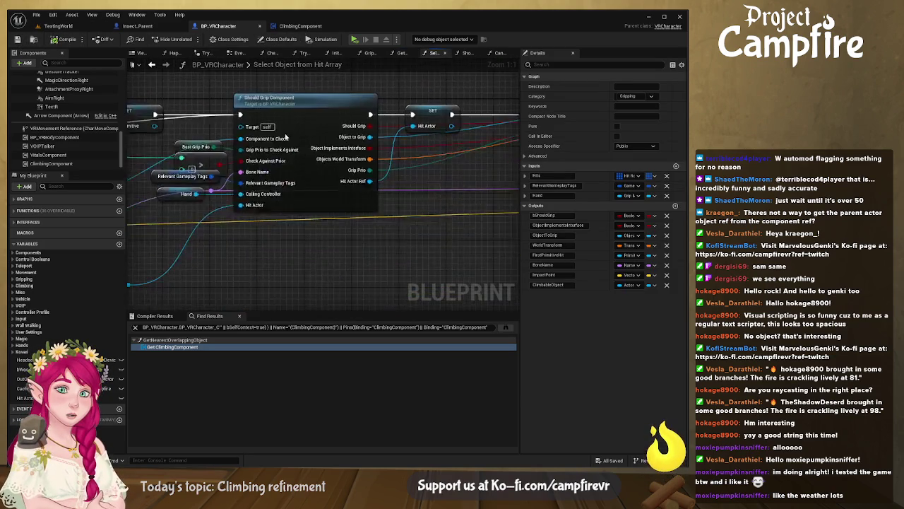
pyautogui.moveTo(353, 154)
pyautogui.mouseDown()
pyautogui.moveTo(318, 165)
pyautogui.moveTo(524, 161)
pyautogui.mouseUp()
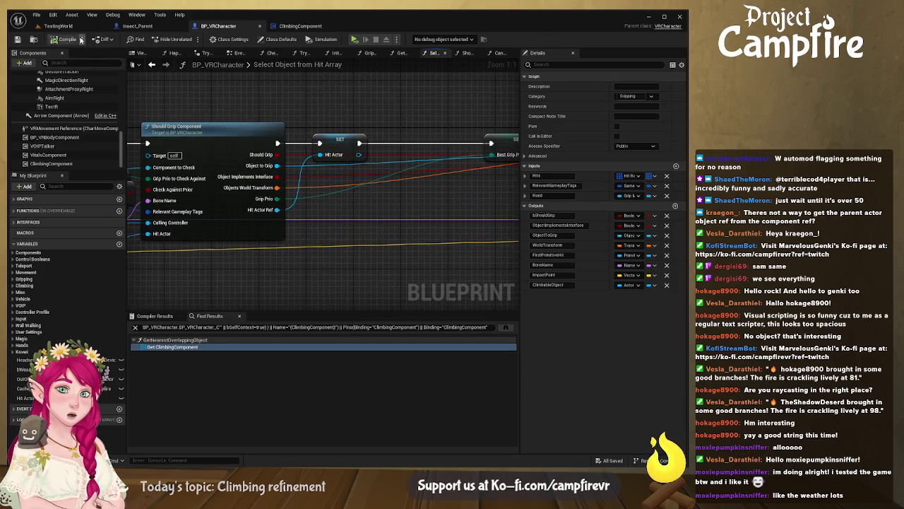
pyautogui.click(354, 40)
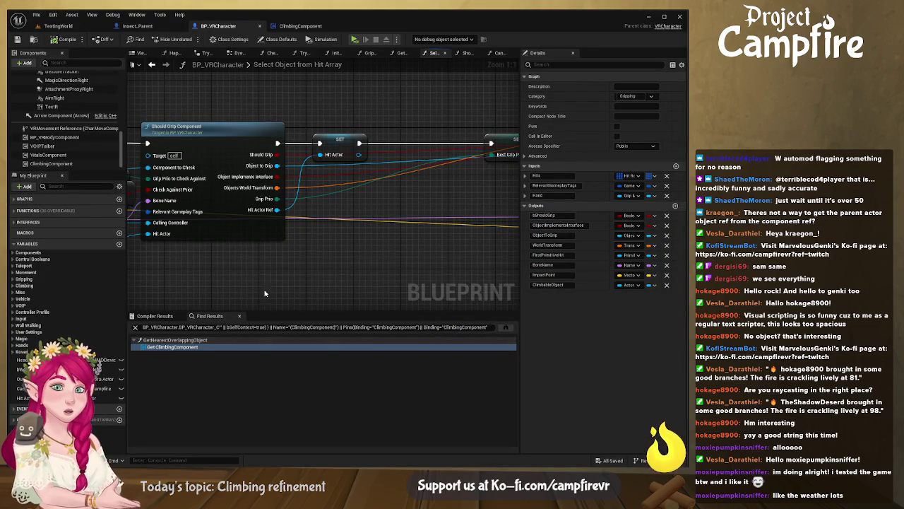
pyautogui.click(467, 53)
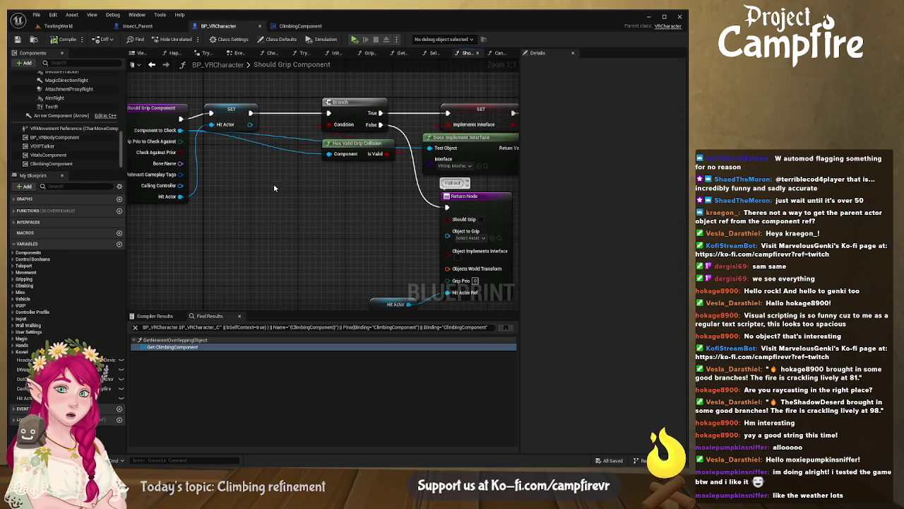
pyautogui.moveTo(285, 199)
pyautogui.mouseDown()
pyautogui.moveTo(313, 204)
pyautogui.moveTo(200, 204)
pyautogui.moveTo(317, 216)
pyautogui.mouseUp()
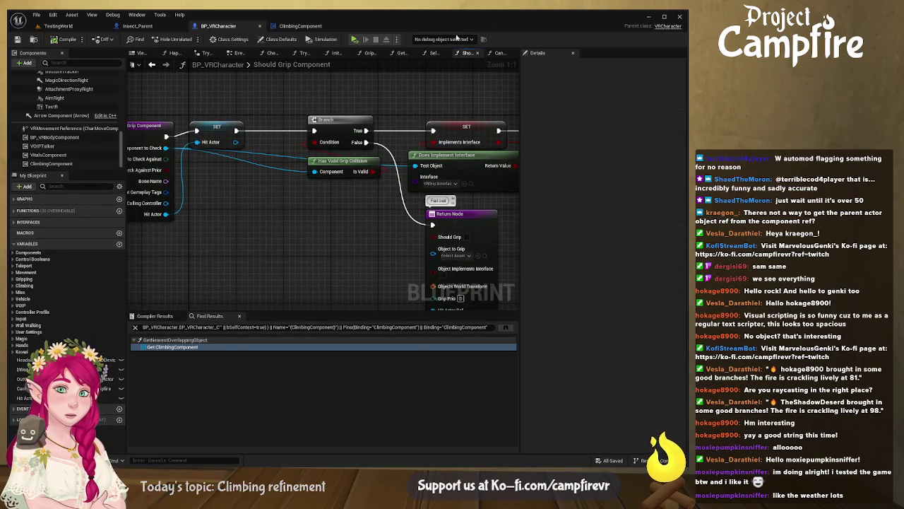
pyautogui.click(433, 53)
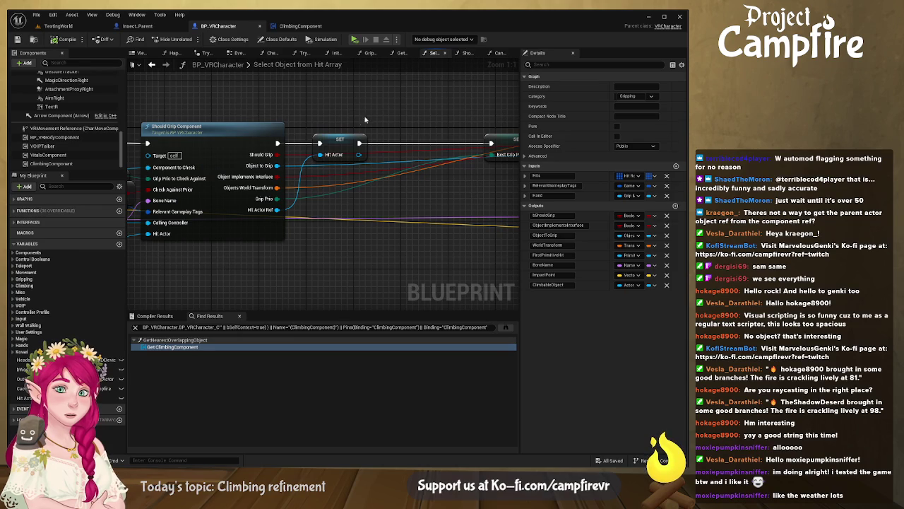
pyautogui.click(402, 55)
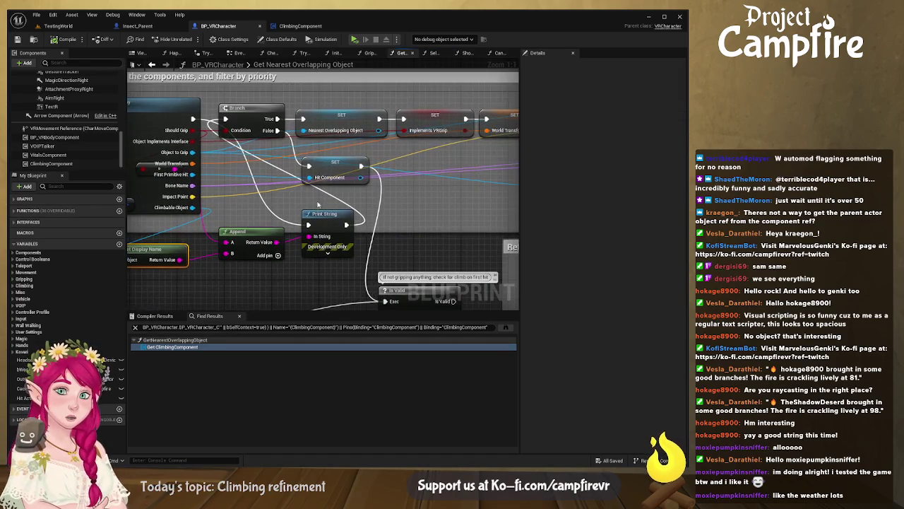
# Step: Delete the Print String, Append and Get Display Name nodes and wire execution straight into the Branch
pyautogui.click(249, 232)
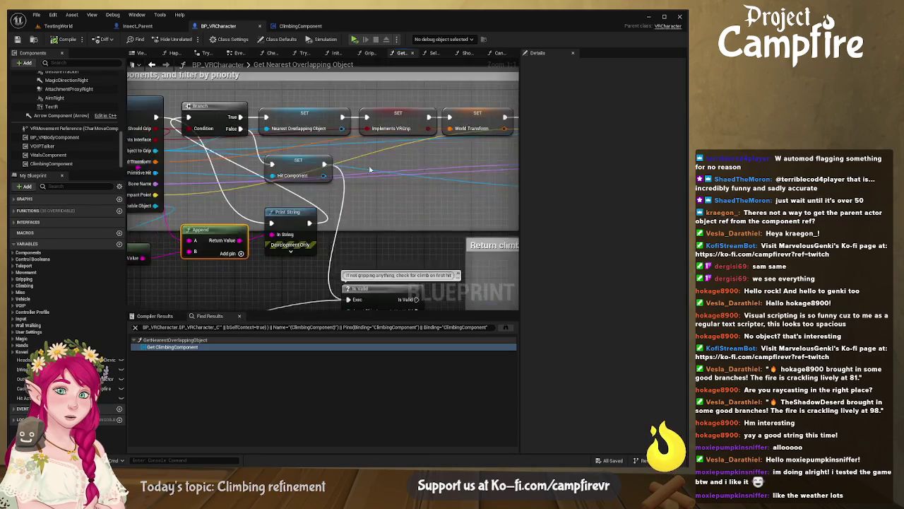
pyautogui.click(394, 179)
pyautogui.press('Delete')
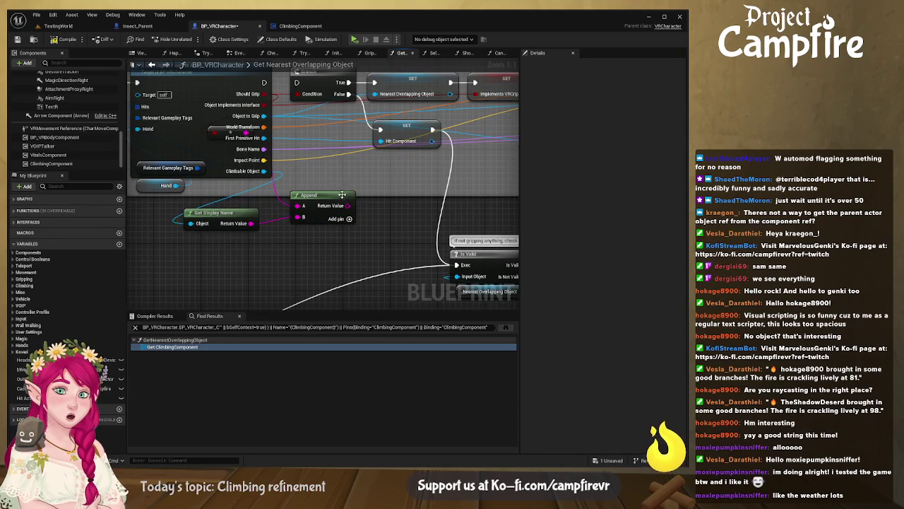
pyautogui.click(318, 196)
pyautogui.press('Delete')
pyautogui.click(232, 215)
pyautogui.press('Delete')
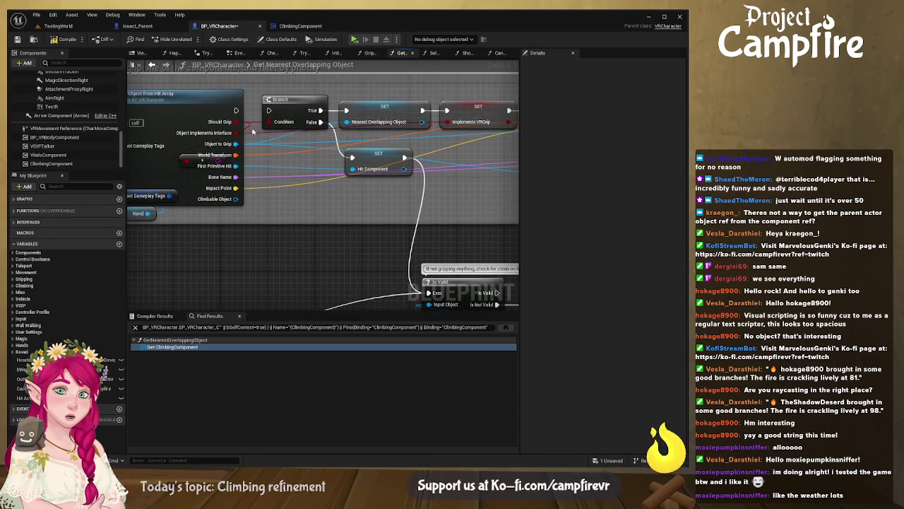
pyautogui.moveTo(235, 109); pyautogui.dragTo(269, 110)
# Step: Connect Climbable Object to Is Object Climbable's Actor input
pyautogui.moveTo(376, 152)
pyautogui.mouseDown()
pyautogui.moveTo(327, 141)
pyautogui.moveTo(273, 105)
pyautogui.moveTo(292, 135)
pyautogui.moveTo(308, 139)
pyautogui.mouseUp()
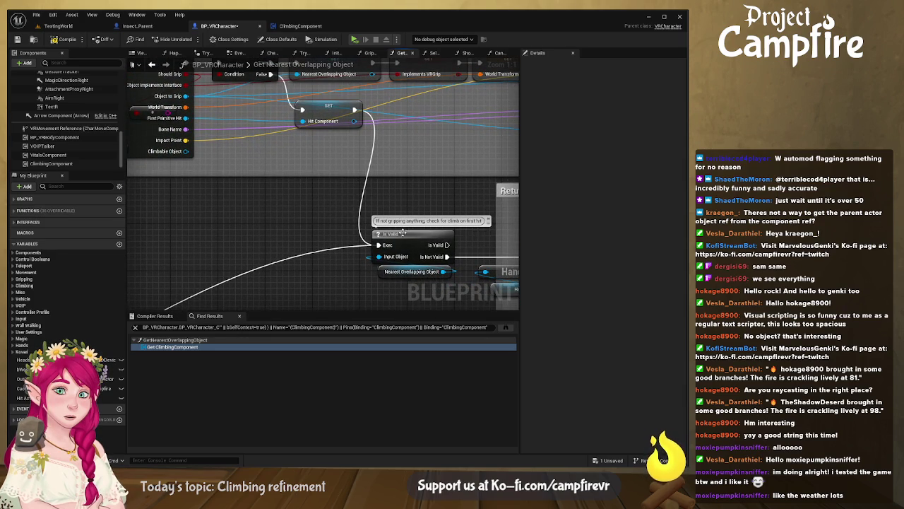
pyautogui.moveTo(423, 234)
pyautogui.mouseDown()
pyautogui.moveTo(358, 177)
pyautogui.moveTo(289, 172)
pyautogui.moveTo(177, 187)
pyautogui.moveTo(68, 179)
pyautogui.mouseUp()
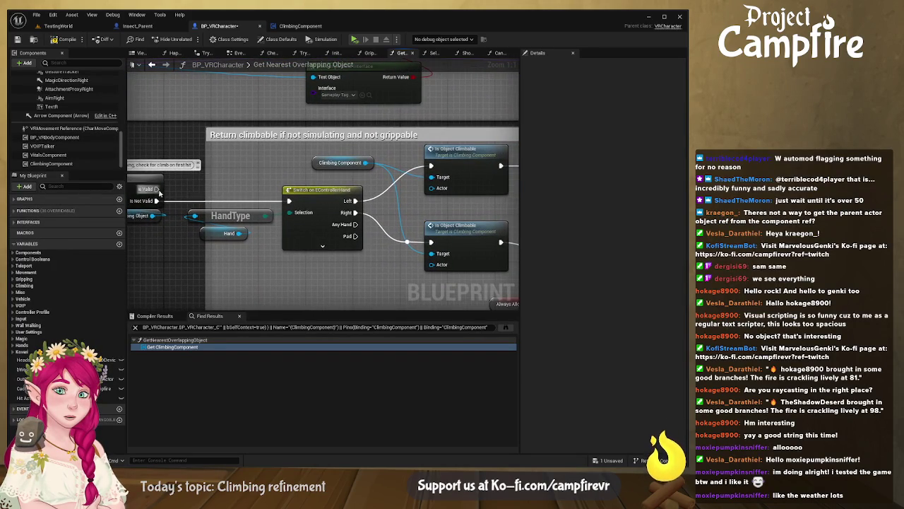
pyautogui.moveTo(291, 182); pyautogui.dragTo(241, 177)
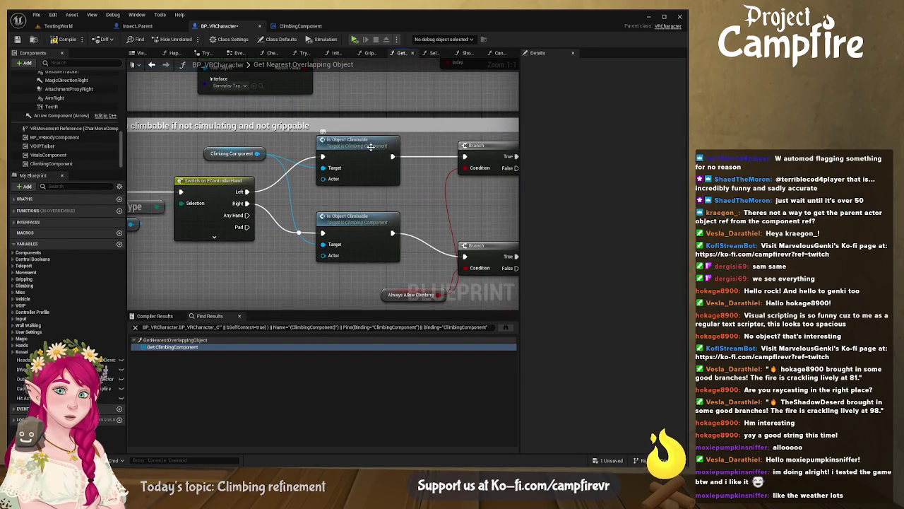
pyautogui.moveTo(363, 146); pyautogui.dragTo(561, 155)
pyautogui.moveTo(214, 139); pyautogui.dragTo(426, 192)
pyautogui.moveTo(198, 148)
pyautogui.mouseDown()
pyautogui.moveTo(540, 192)
pyautogui.moveTo(430, 223)
pyautogui.moveTo(495, 243)
pyautogui.mouseUp()
pyautogui.moveTo(423, 240)
pyautogui.mouseDown()
pyautogui.moveTo(400, 179)
pyautogui.moveTo(460, 257)
pyautogui.mouseUp()
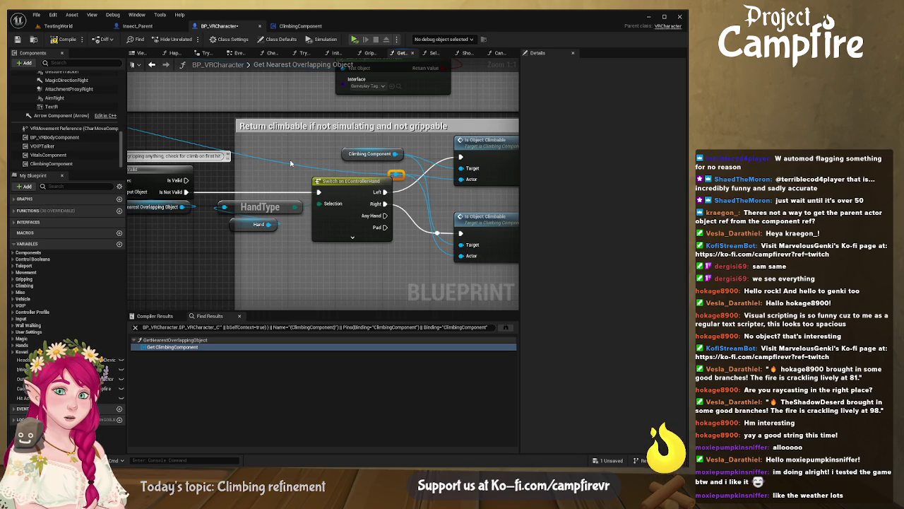
# Step: Make Is Object Climbable run its Print String first, then compile ClimbingComponent
pyautogui.moveTo(290, 163)
pyautogui.mouseDown()
pyautogui.moveTo(410, 181)
pyautogui.moveTo(207, 94)
pyautogui.mouseUp()
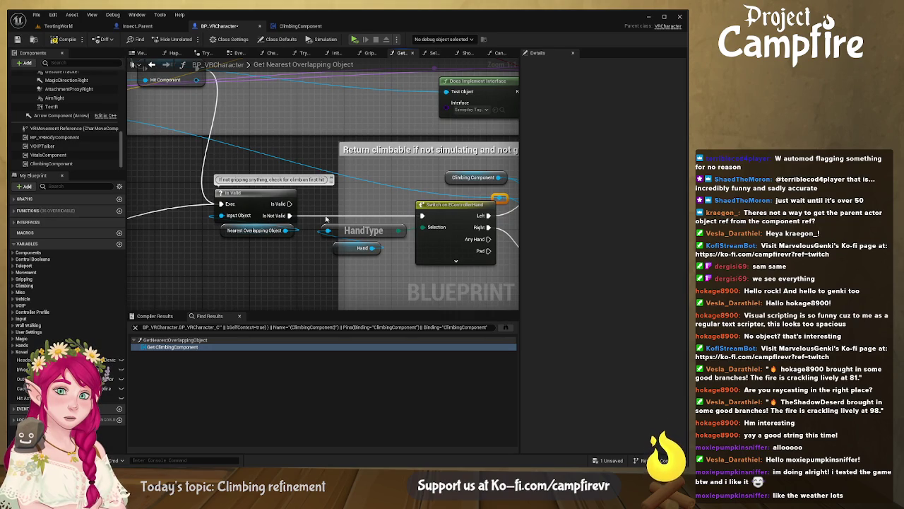
pyautogui.moveTo(456, 178); pyautogui.dragTo(357, 206)
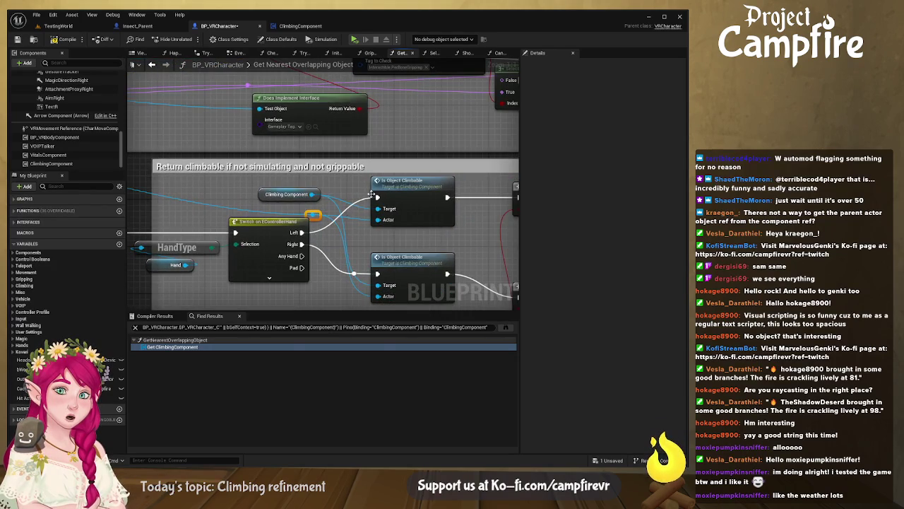
pyautogui.doubleClick(399, 185)
pyautogui.moveTo(209, 199)
pyautogui.mouseDown()
pyautogui.moveTo(343, 170)
pyautogui.moveTo(369, 131)
pyautogui.mouseUp()
pyautogui.click(64, 39)
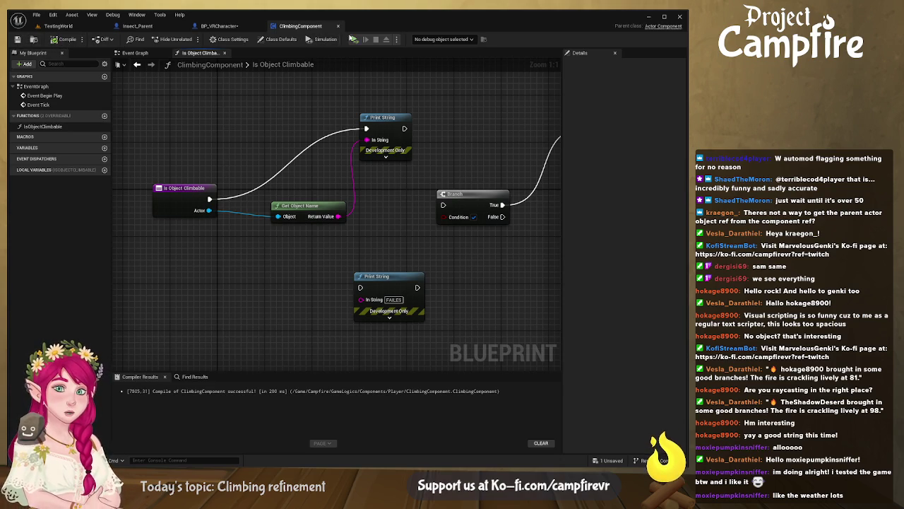
# Step: Play-test climbing, then delete the Get Object Name node and the top debug print
pyautogui.click(355, 40)
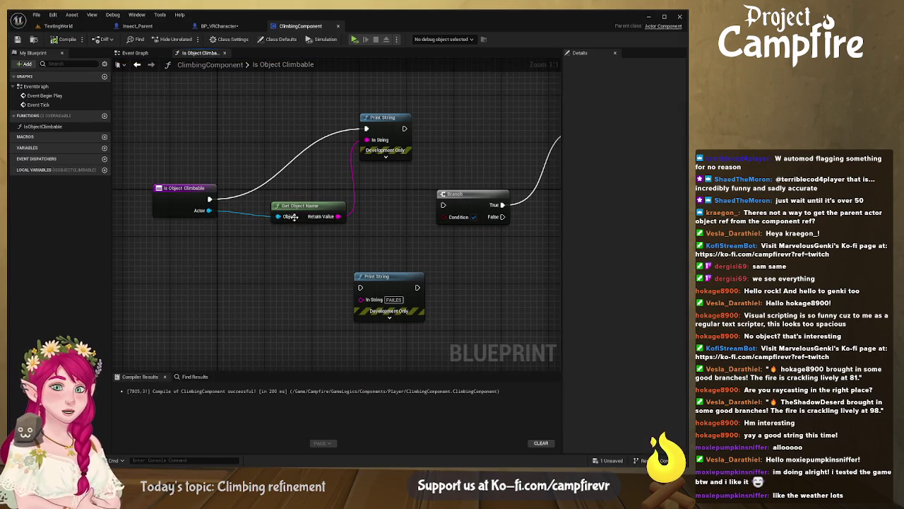
pyautogui.click(308, 206)
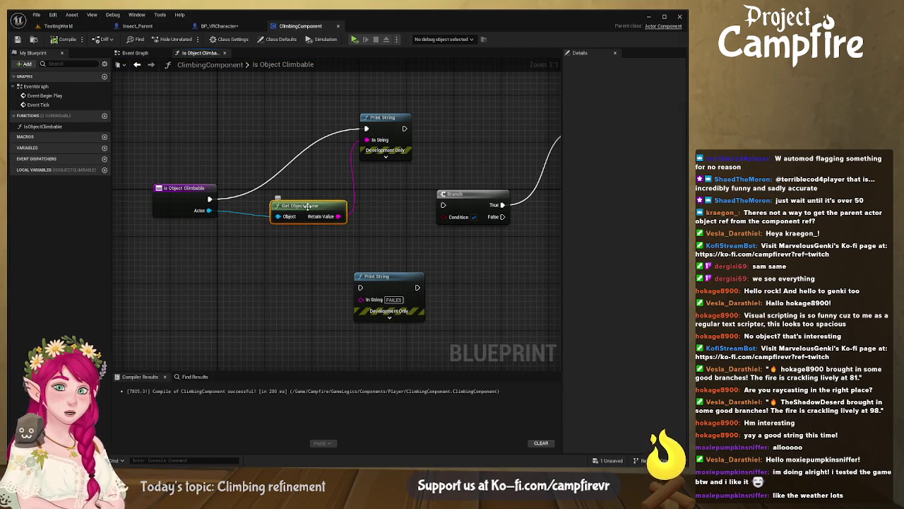
pyautogui.press('Delete')
pyautogui.press('Delete')
pyautogui.moveTo(413, 119); pyautogui.dragTo(309, 186)
pyautogui.click(314, 273)
# Step: Delete the FAILED, CLIMBABLE and NOT prints, the collision switch and the last leftover print
pyautogui.press('Delete')
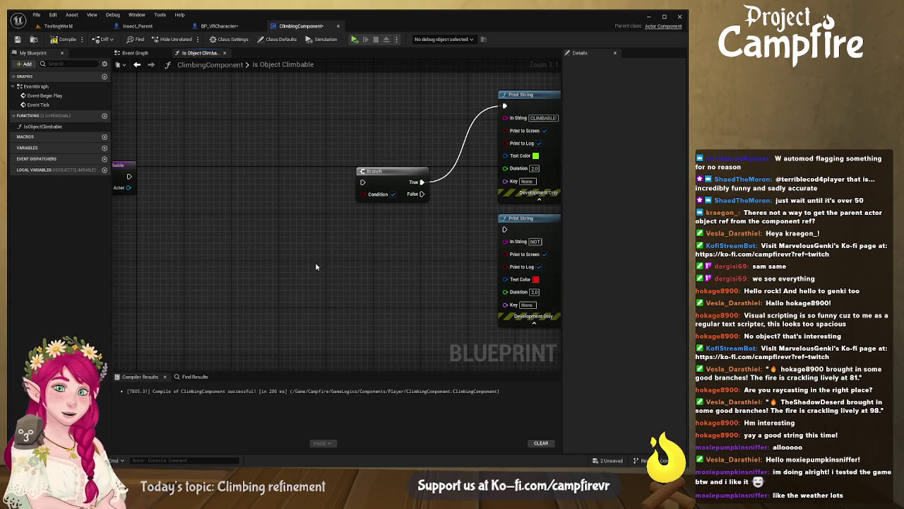
pyautogui.moveTo(456, 221); pyautogui.dragTo(361, 235)
pyautogui.click(450, 116)
pyautogui.press('Delete')
pyautogui.click(458, 246)
pyautogui.press('Delete')
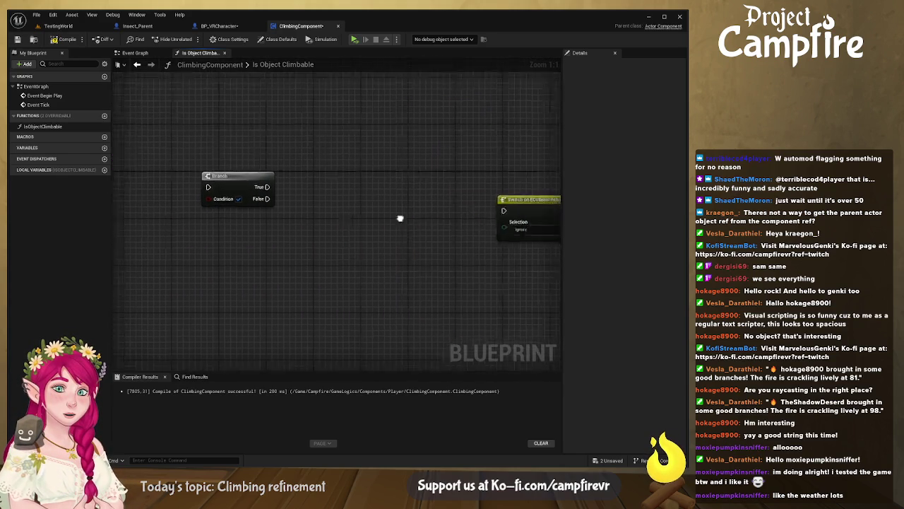
pyautogui.moveTo(434, 218); pyautogui.dragTo(407, 213)
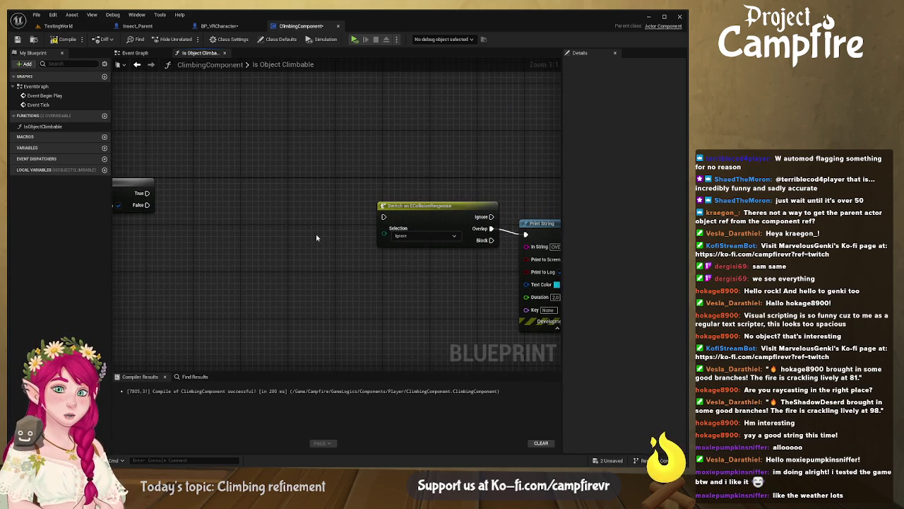
pyautogui.click(450, 215)
pyautogui.press('Delete')
pyautogui.moveTo(448, 242)
pyautogui.mouseDown()
pyautogui.moveTo(311, 238)
pyautogui.moveTo(364, 219)
pyautogui.moveTo(451, 221)
pyautogui.mouseUp()
pyautogui.click(385, 223)
pyautogui.press('Delete')
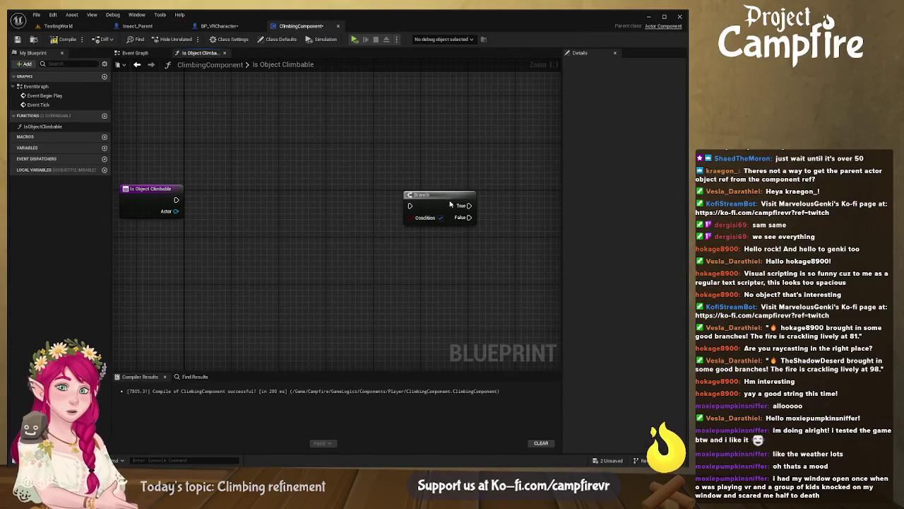
# Step: Add an Actor Has Tag node on Actor with the tag 'climbable', matching the cube's tag
pyautogui.moveTo(440, 201); pyautogui.dragTo(363, 204)
pyautogui.moveTo(385, 170); pyautogui.dragTo(398, 170)
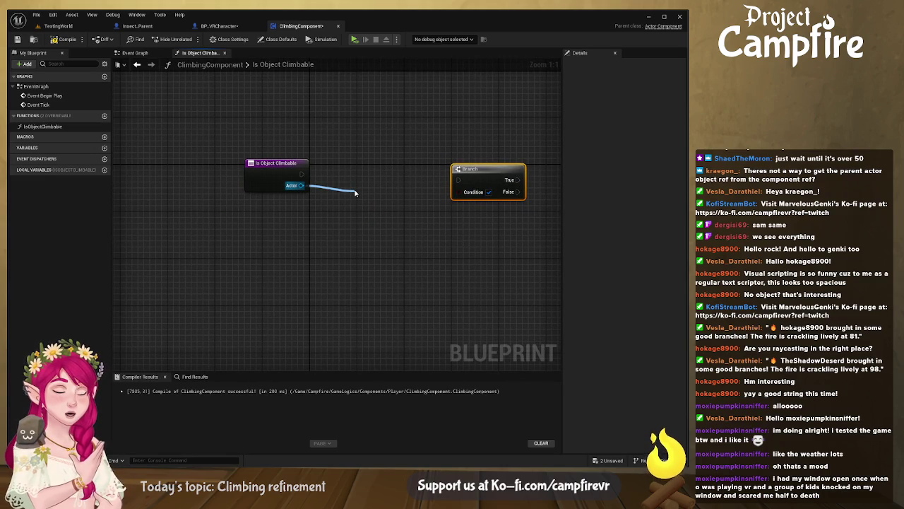
pyautogui.moveTo(355, 192); pyautogui.dragTo(352, 190)
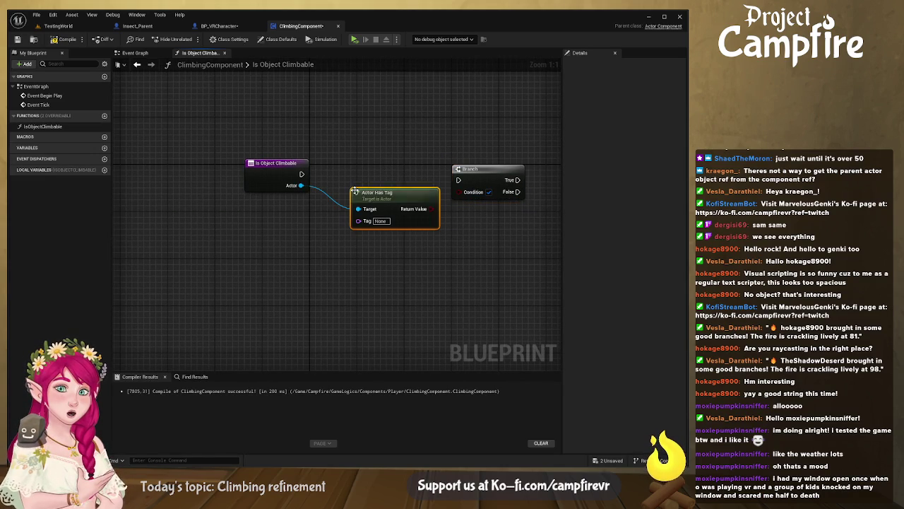
pyautogui.click(60, 26)
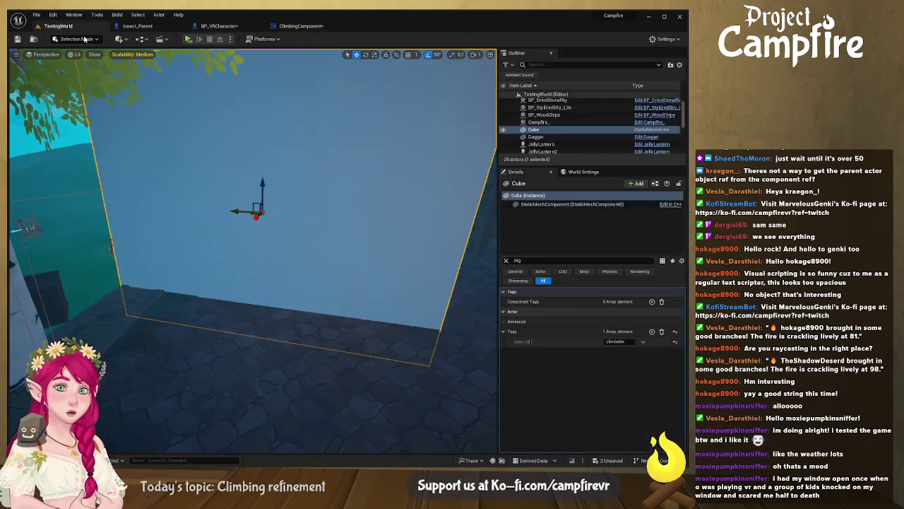
pyautogui.click(618, 341)
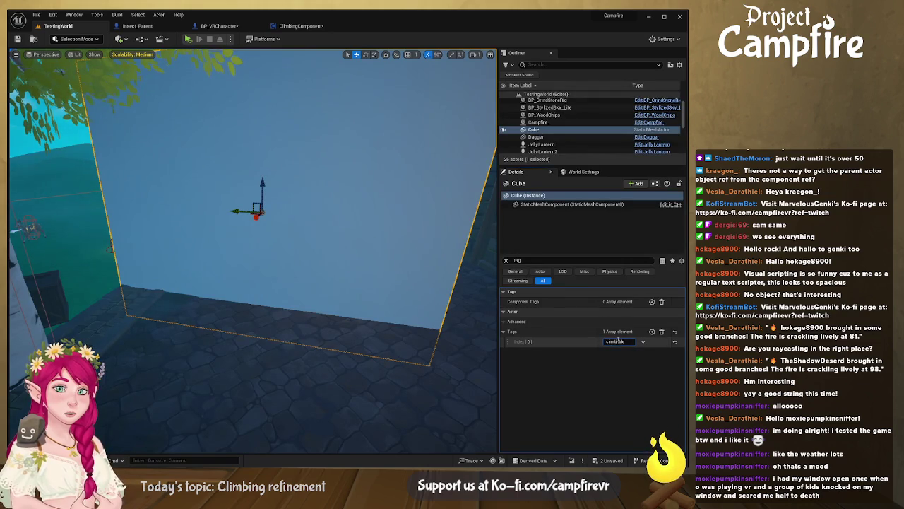
pyautogui.click(219, 26)
pyautogui.click(160, 26)
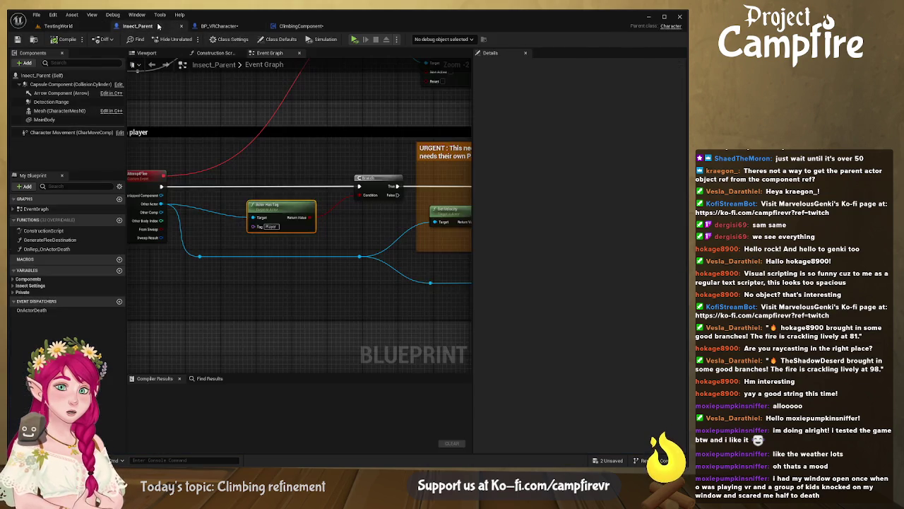
pyautogui.click(300, 27)
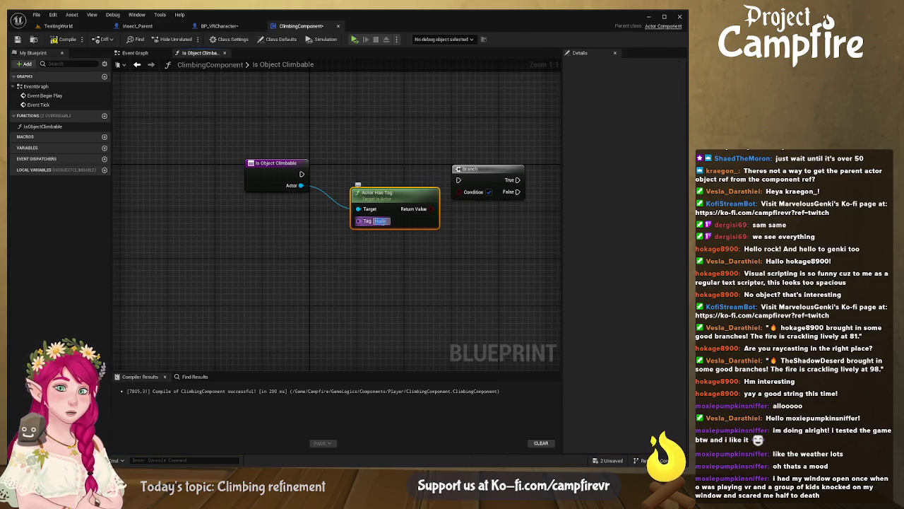
pyautogui.write('climbable')
pyautogui.press('Return')
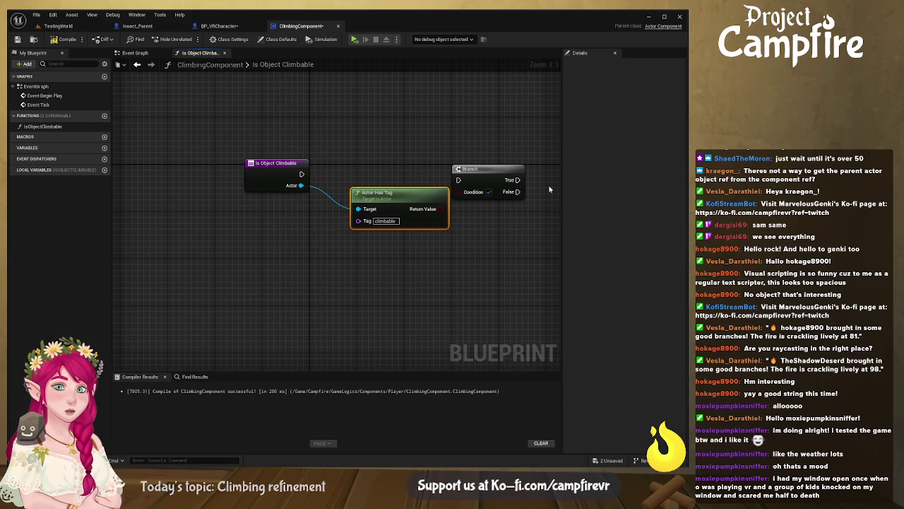
# Step: Route the tag result through an OR into the Branch and wire the entry into it
pyautogui.moveTo(392, 207); pyautogui.dragTo(381, 231)
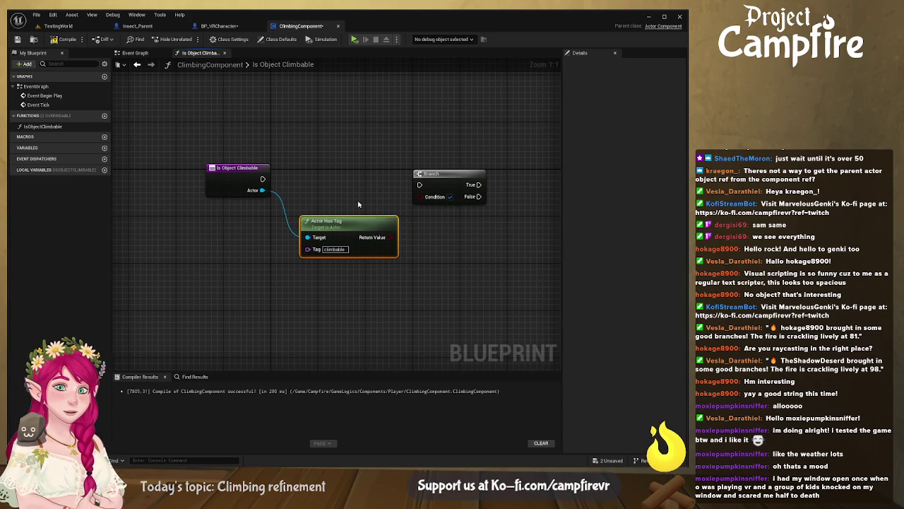
pyautogui.moveTo(449, 180); pyautogui.dragTo(494, 169)
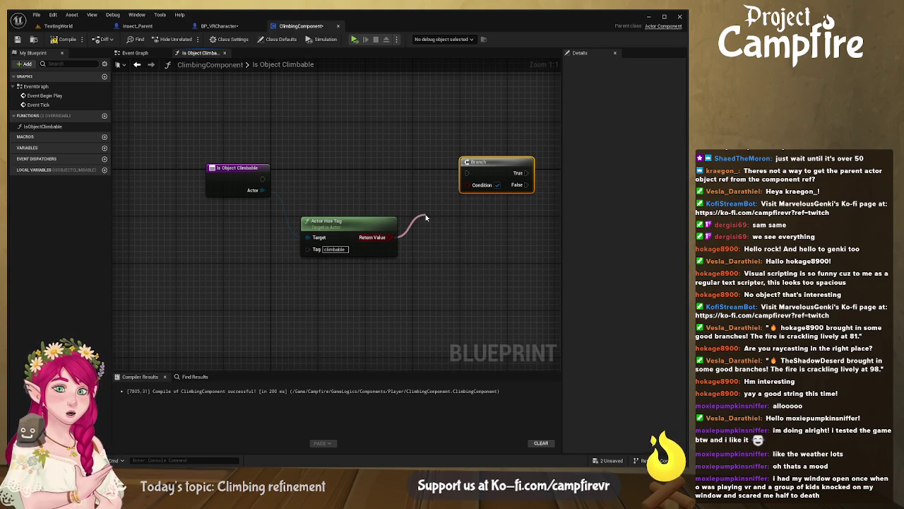
pyautogui.moveTo(426, 218); pyautogui.dragTo(426, 215)
pyautogui.moveTo(369, 221); pyautogui.dragTo(360, 215)
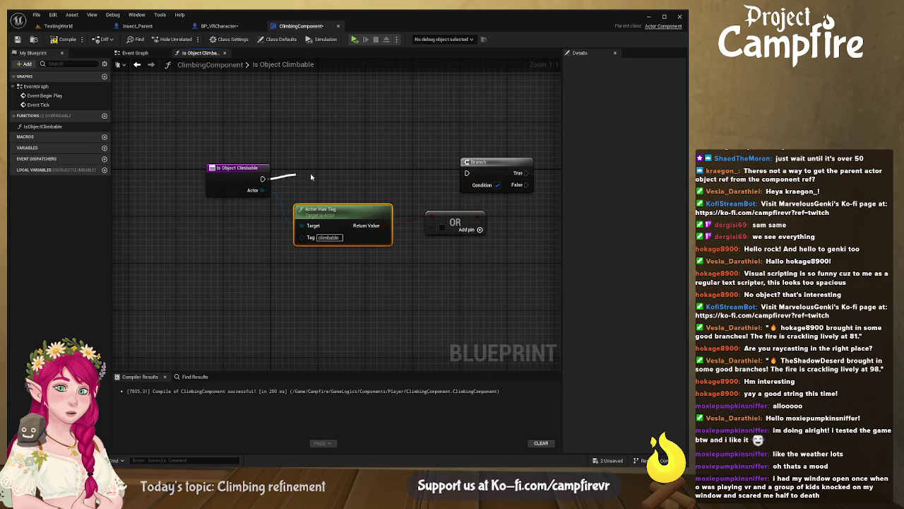
pyautogui.moveTo(465, 176); pyautogui.dragTo(533, 172)
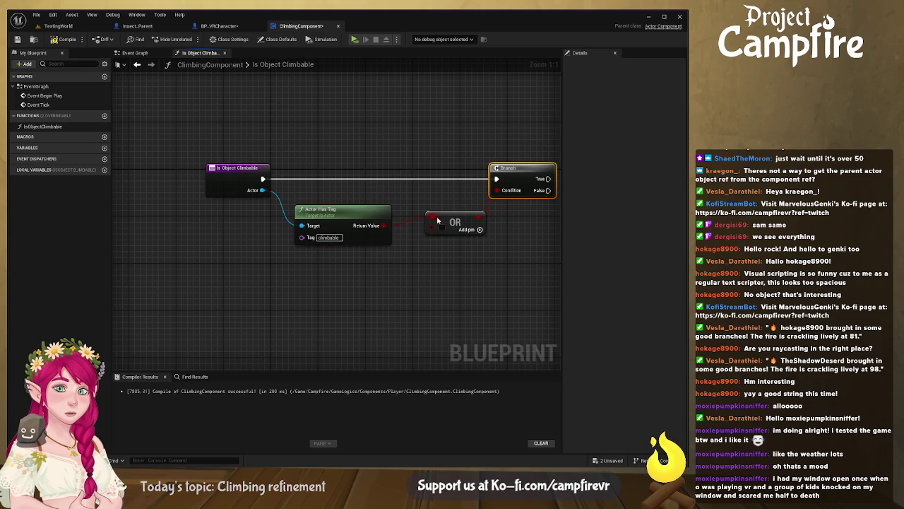
pyautogui.moveTo(339, 211); pyautogui.dragTo(339, 200)
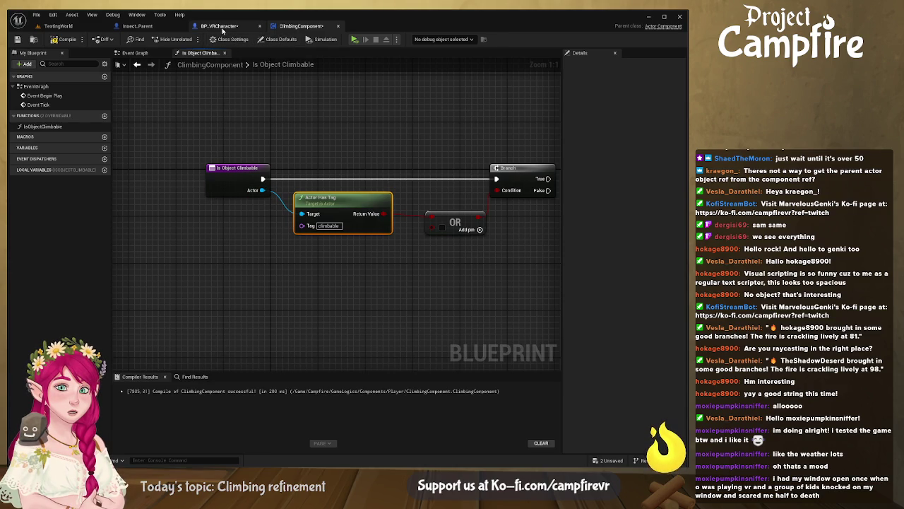
pyautogui.click(58, 26)
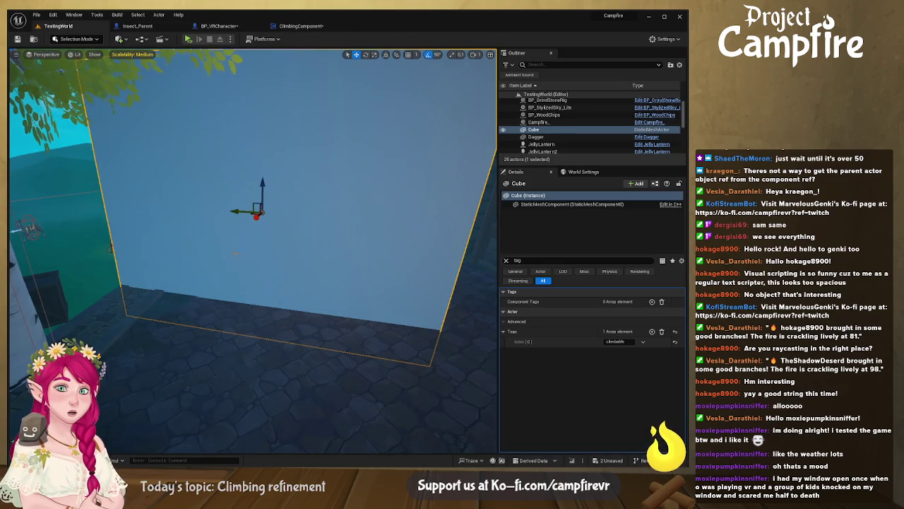
pyautogui.moveTo(257, 243); pyautogui.dragTo(226, 248)
pyautogui.click(256, 230)
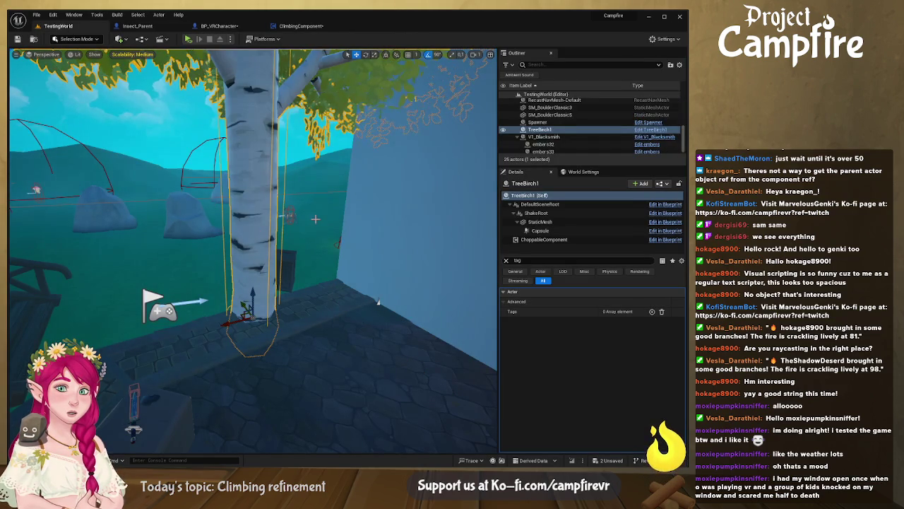
pyautogui.click(554, 222)
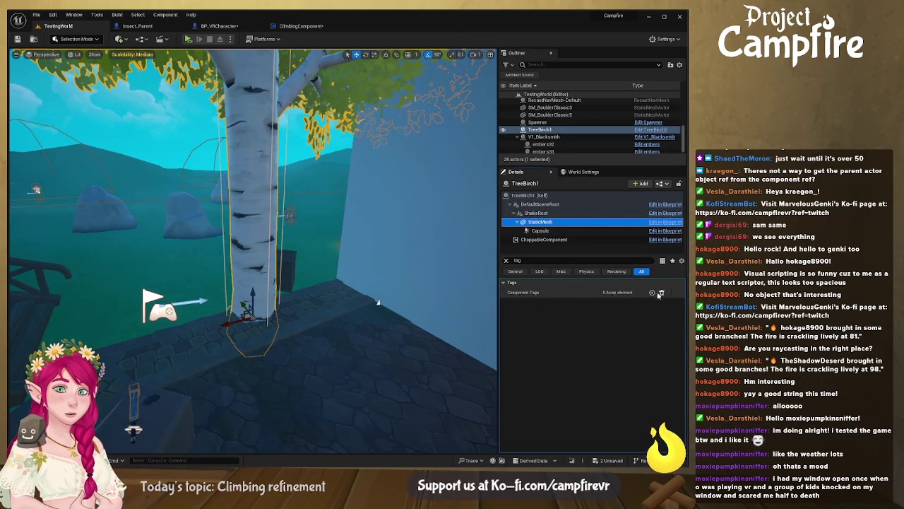
pyautogui.click(505, 260)
pyautogui.scroll(-10, 565, 317)
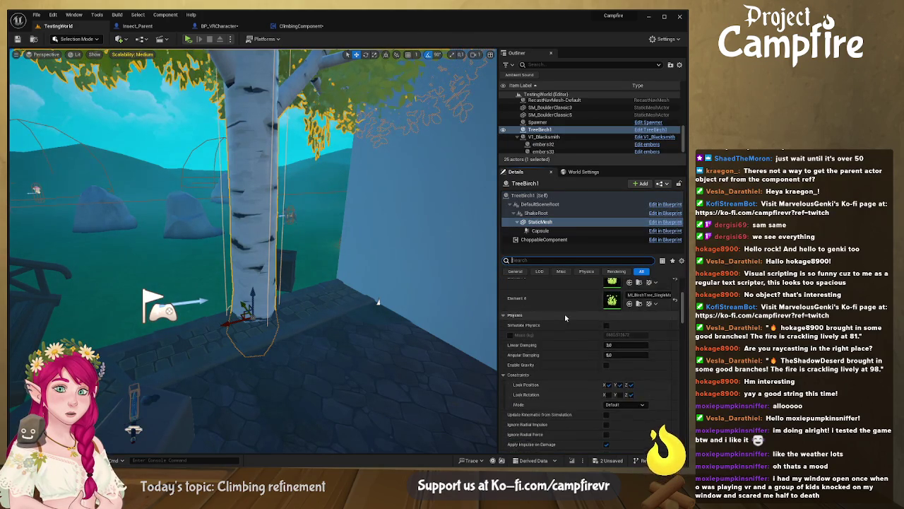
pyautogui.click(304, 26)
pyautogui.moveTo(267, 190); pyautogui.dragTo(262, 197)
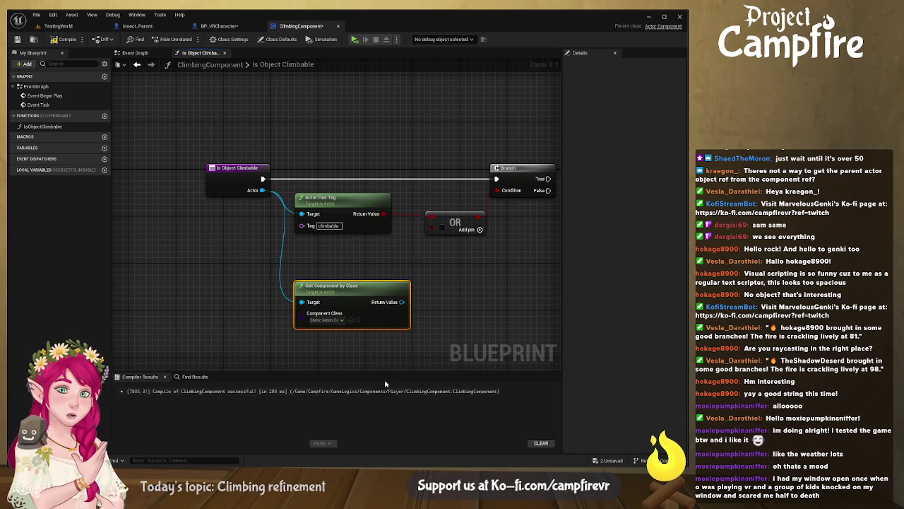
# Step: Replace the Set Collision Response node with a Get Collision Response to Channel node and add an == comparison
pyautogui.moveTo(407, 323)
pyautogui.mouseDown()
pyautogui.moveTo(341, 310)
pyautogui.moveTo(365, 298)
pyautogui.mouseUp()
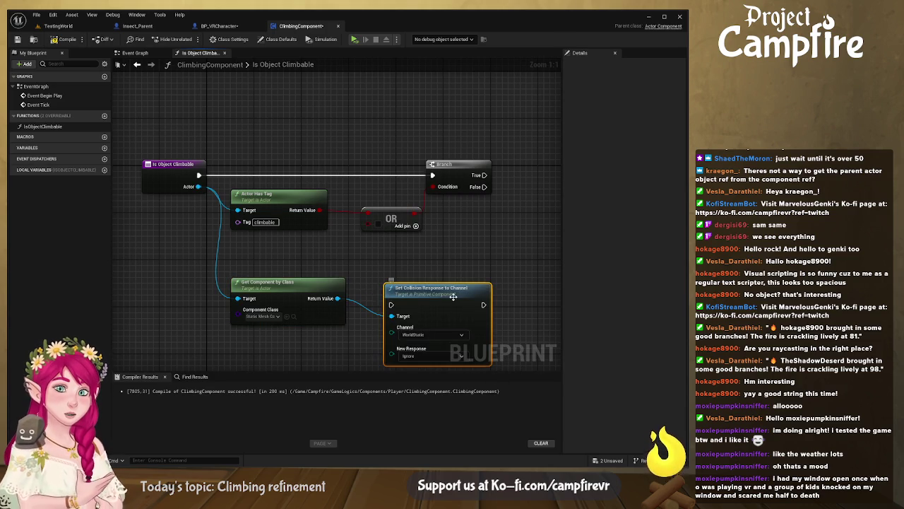
pyautogui.moveTo(440, 293)
pyautogui.mouseDown()
pyautogui.moveTo(430, 268)
pyautogui.moveTo(417, 274)
pyautogui.moveTo(402, 220)
pyautogui.moveTo(373, 180)
pyautogui.moveTo(393, 213)
pyautogui.mouseUp()
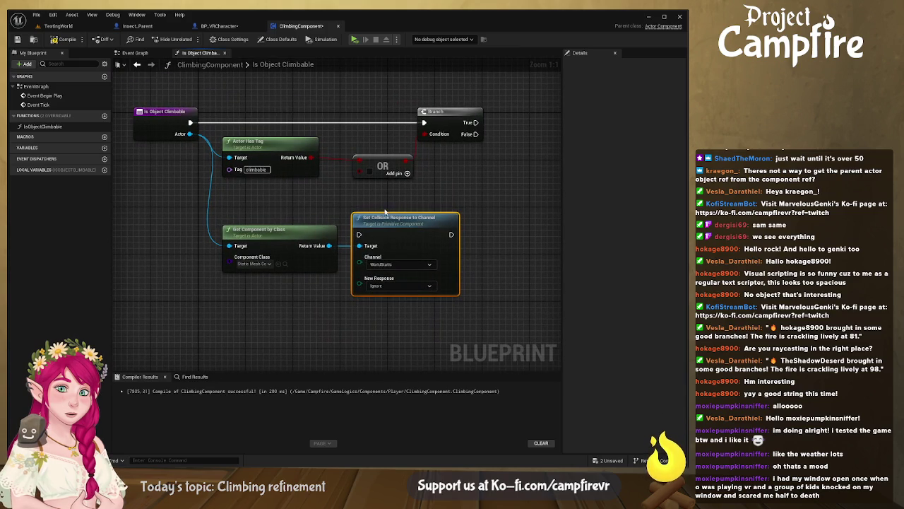
pyautogui.press('Delete')
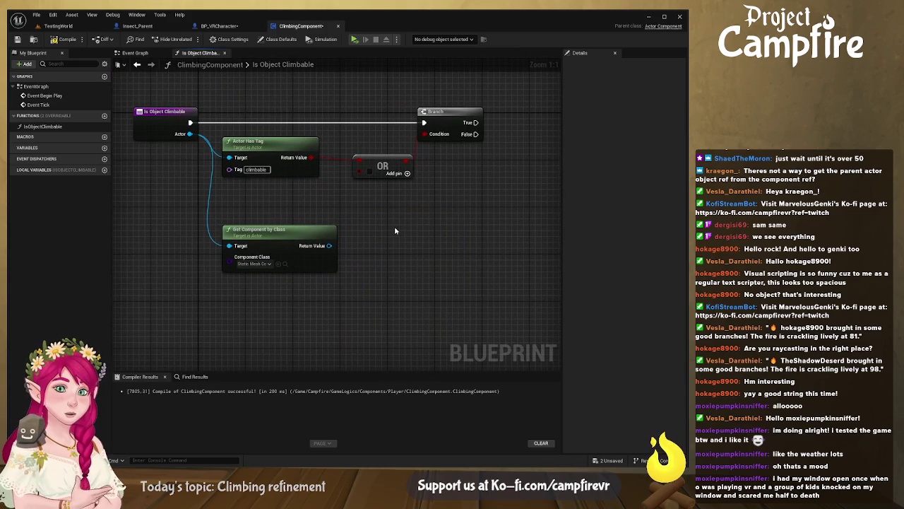
pyautogui.moveTo(329, 245); pyautogui.dragTo(393, 246)
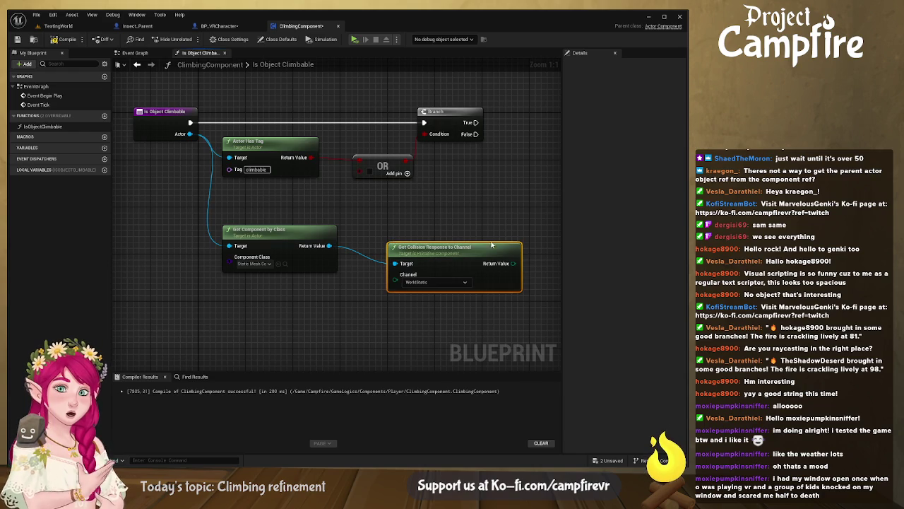
pyautogui.moveTo(421, 206); pyautogui.dragTo(354, 198)
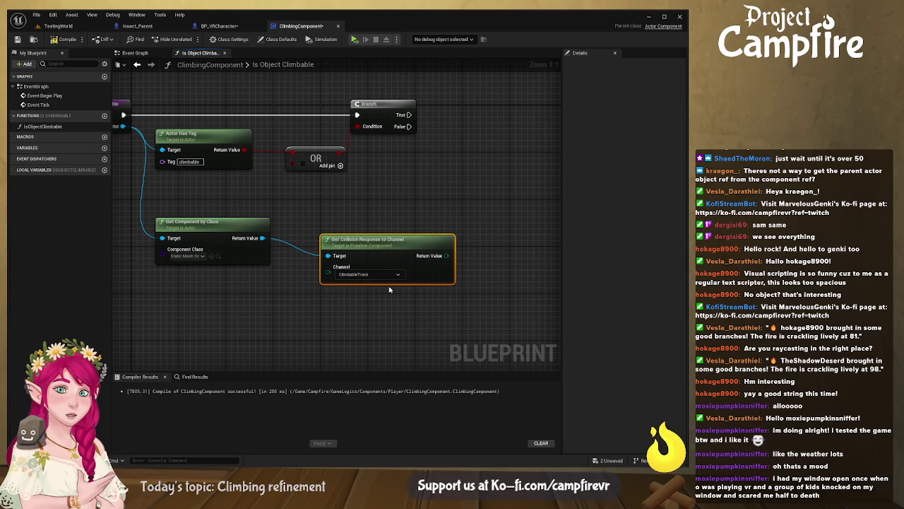
pyautogui.moveTo(390, 243); pyautogui.dragTo(345, 226)
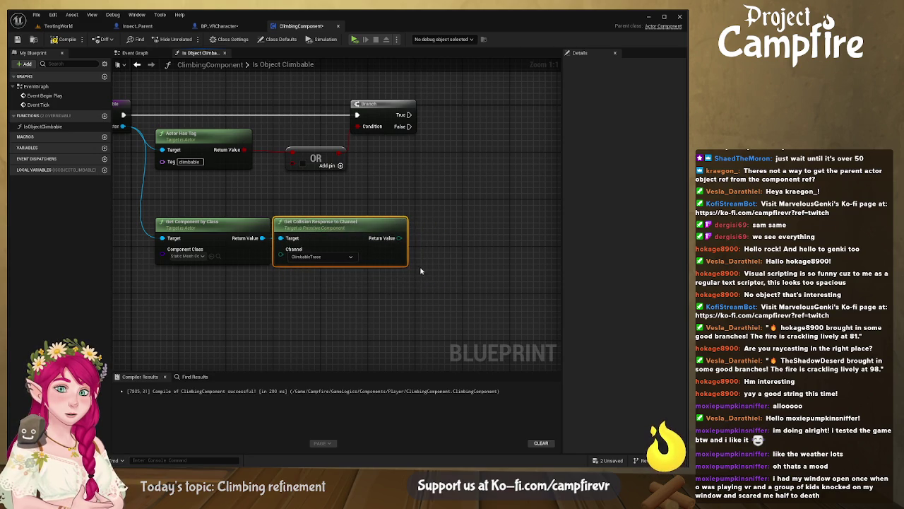
pyautogui.moveTo(416, 266); pyautogui.dragTo(413, 286)
pyautogui.moveTo(394, 251); pyautogui.dragTo(428, 250)
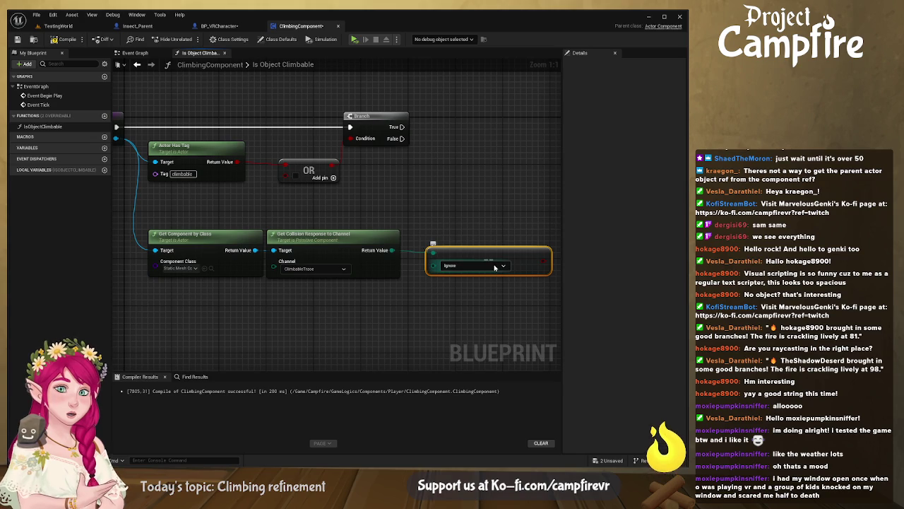
pyautogui.moveTo(474, 281)
pyautogui.mouseDown()
pyautogui.moveTo(425, 291)
pyautogui.moveTo(375, 268)
pyautogui.mouseUp()
# Step: Place the comparison under the collision response node and feed its result into the OR
pyautogui.moveTo(258, 293); pyautogui.dragTo(305, 281)
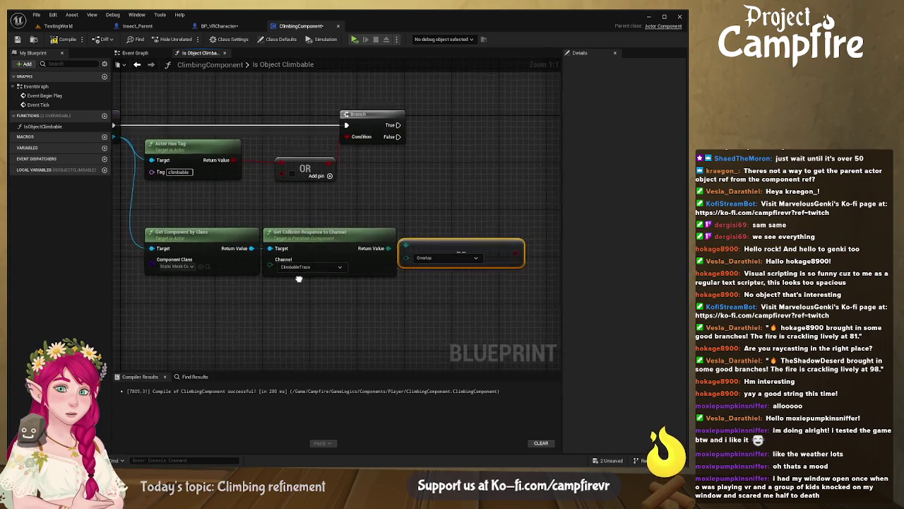
pyautogui.moveTo(521, 306)
pyautogui.mouseDown()
pyautogui.moveTo(316, 277)
pyautogui.moveTo(329, 223)
pyautogui.moveTo(319, 255)
pyautogui.moveTo(194, 285)
pyautogui.mouseUp()
pyautogui.click(222, 256)
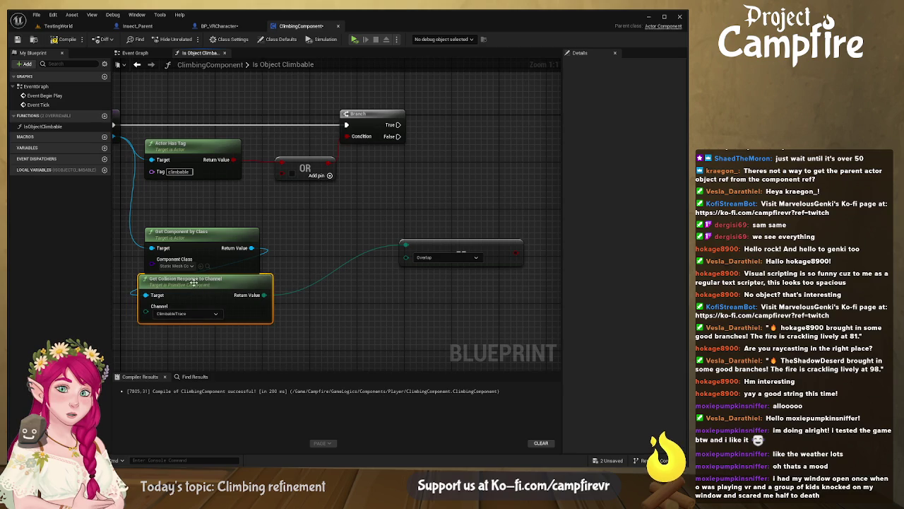
pyautogui.moveTo(452, 250)
pyautogui.mouseDown()
pyautogui.moveTo(213, 342)
pyautogui.moveTo(207, 207)
pyautogui.moveTo(197, 197)
pyautogui.moveTo(272, 298)
pyautogui.mouseUp()
pyautogui.moveTo(217, 278)
pyautogui.mouseDown()
pyautogui.moveTo(238, 115)
pyautogui.moveTo(227, 113)
pyautogui.mouseUp()
# Step: Tidy the component checks under Actor Has Tag and add a 'Hello' Print String on the Branch's True path
pyautogui.moveTo(299, 175); pyautogui.dragTo(476, 185)
pyautogui.moveTo(438, 318)
pyautogui.mouseDown()
pyautogui.moveTo(303, 198)
pyautogui.moveTo(328, 162)
pyautogui.mouseUp()
pyautogui.moveTo(485, 181)
pyautogui.mouseDown()
pyautogui.moveTo(440, 206)
pyautogui.moveTo(374, 273)
pyautogui.moveTo(329, 265)
pyautogui.moveTo(274, 271)
pyautogui.moveTo(309, 264)
pyautogui.mouseUp()
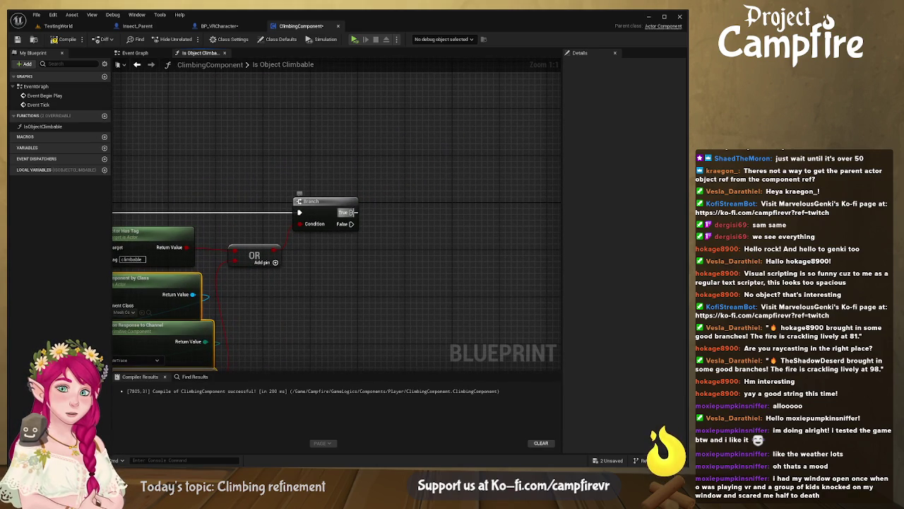
pyautogui.moveTo(346, 212); pyautogui.dragTo(439, 159)
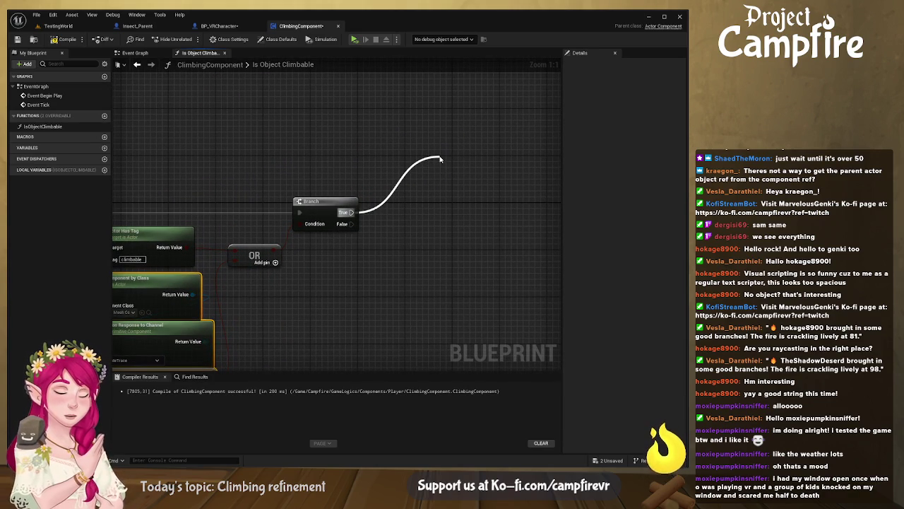
pyautogui.click(471, 189)
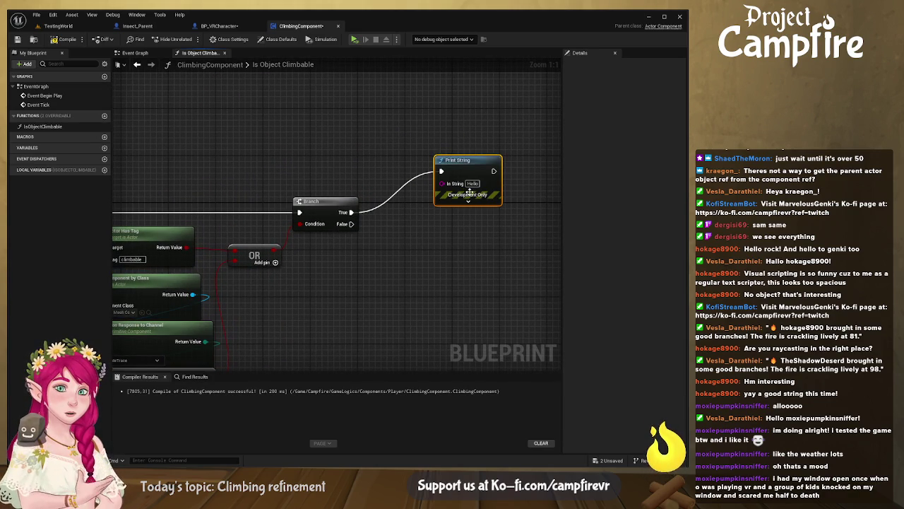
pyautogui.click(58, 26)
pyautogui.click(540, 222)
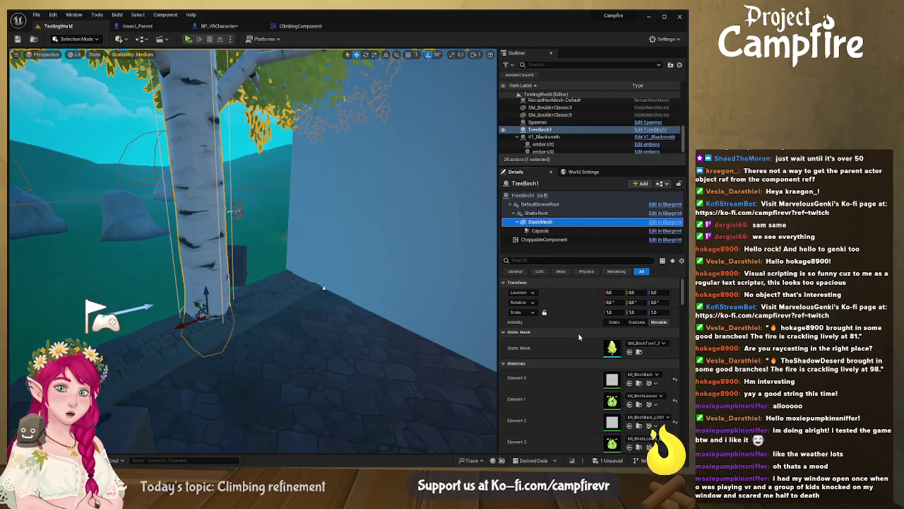
# Step: Select the Cube wall and check its ClimbableTrace collision response, which is set to Overlap
pyautogui.scroll(-10, 579, 337)
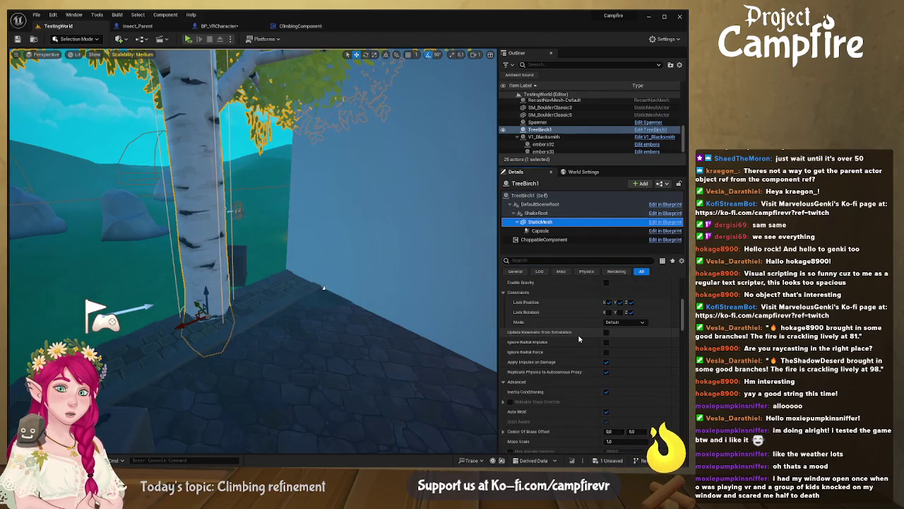
pyautogui.scroll(-5, 579, 337)
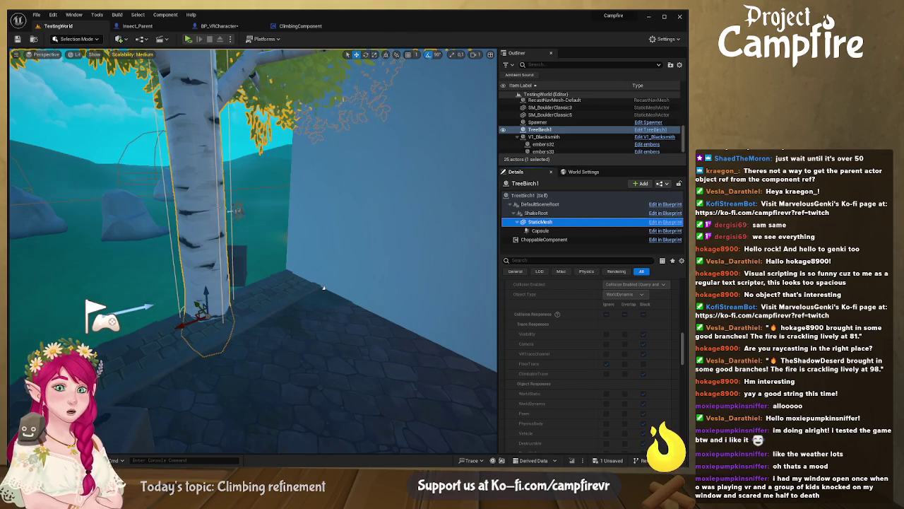
pyautogui.click(379, 226)
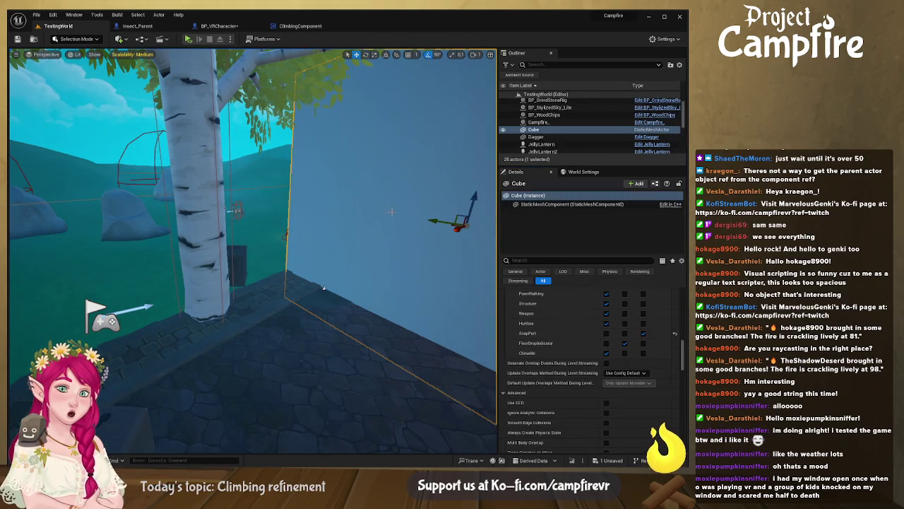
pyautogui.scroll(3, 555, 339)
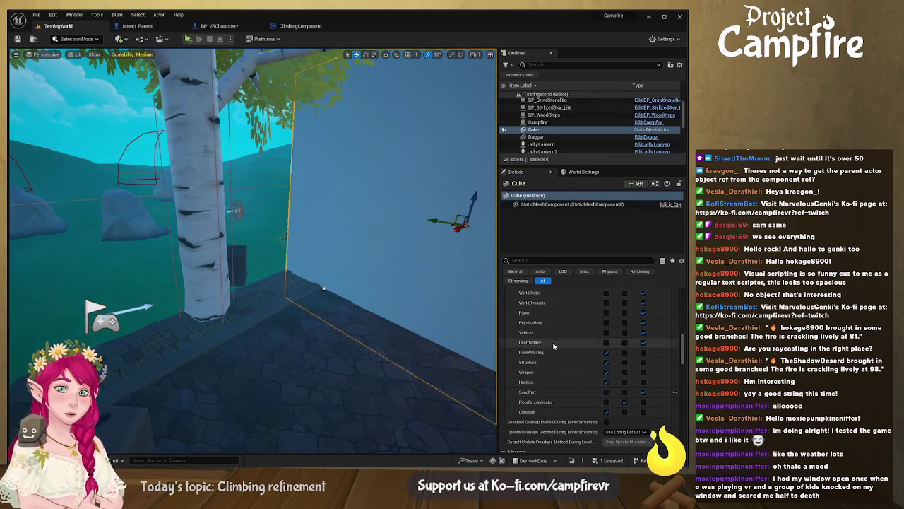
pyautogui.scroll(1, 561, 356)
pyautogui.scroll(2, 602, 365)
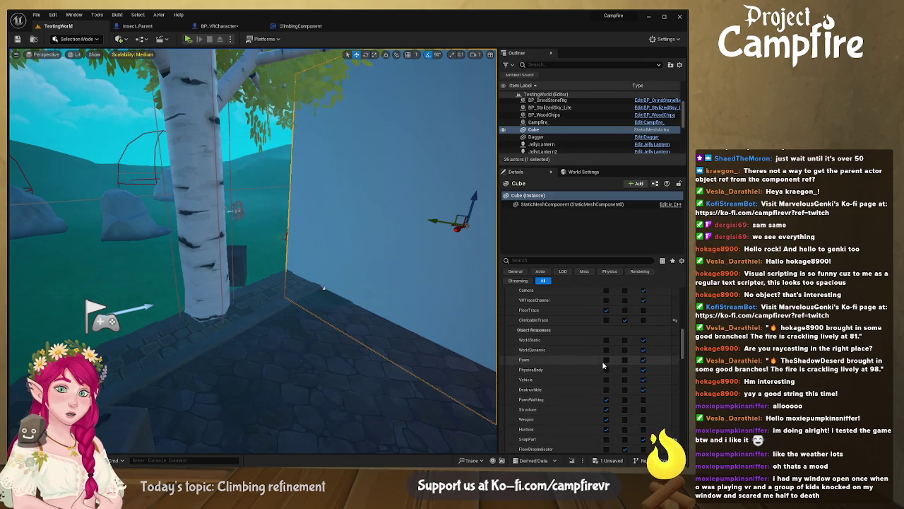
pyautogui.scroll(3, 634, 324)
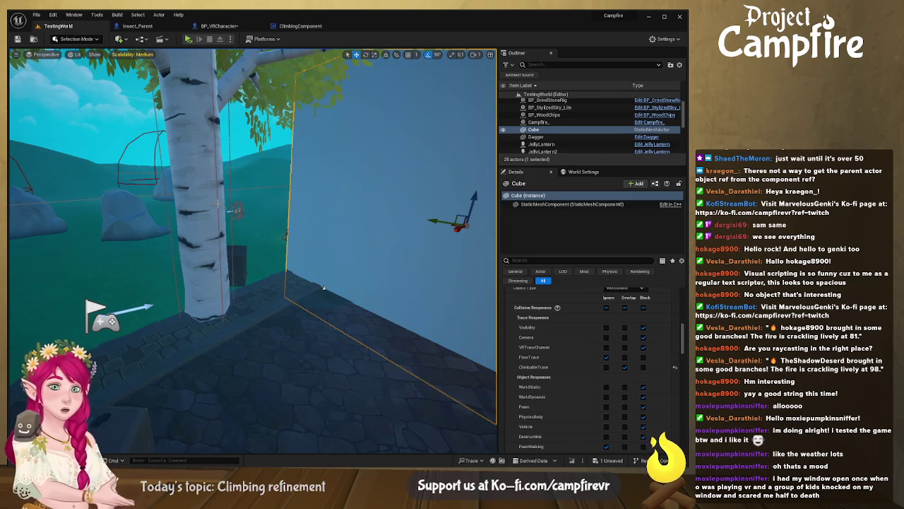
# Step: Save all changes, run a short VR test play of TestingWorld, and return to the Is Object Climbable graph
pyautogui.click(219, 26)
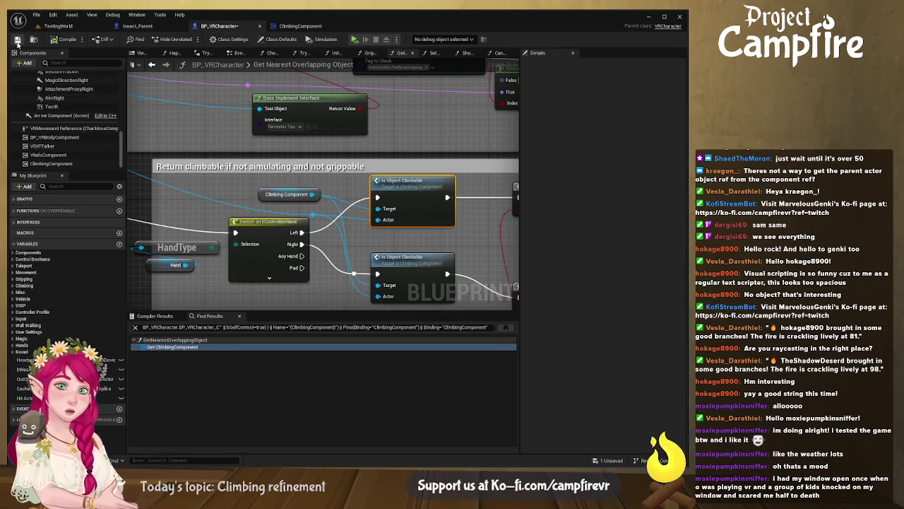
pyautogui.hotkey('ctrl', 's')
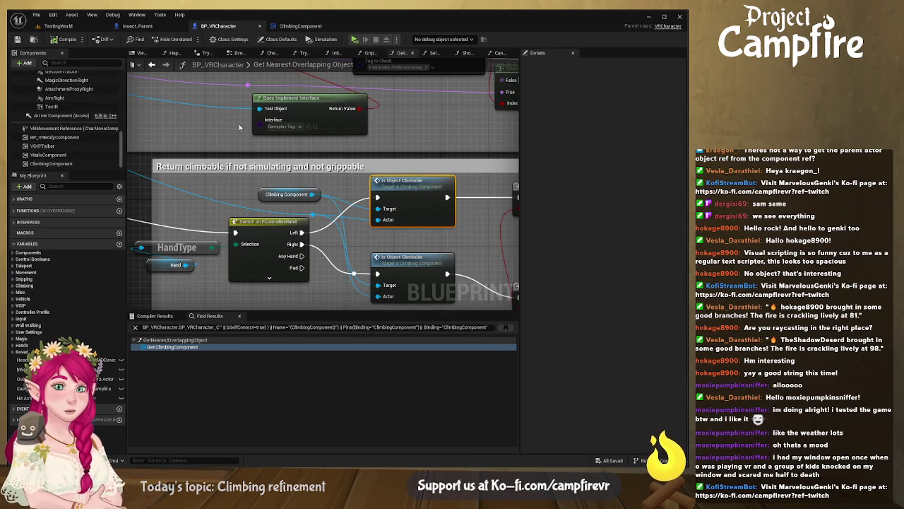
pyautogui.click(58, 25)
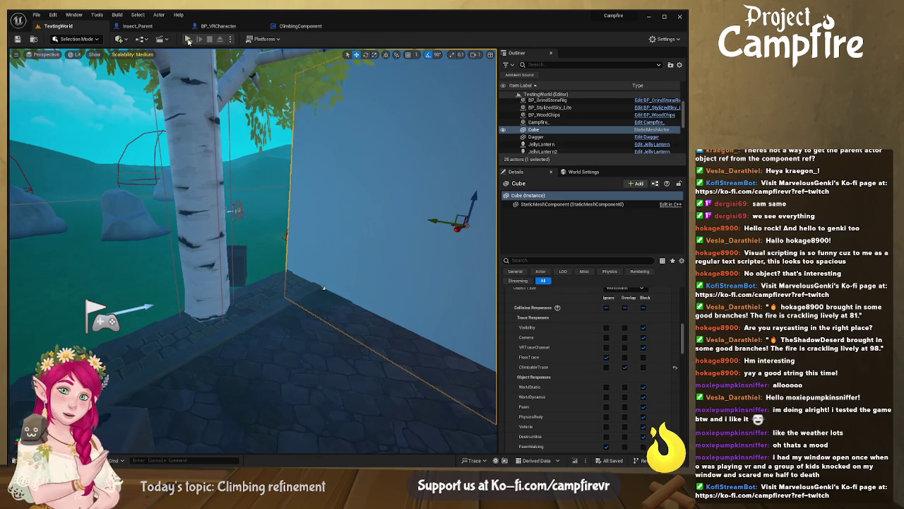
pyautogui.click(189, 40)
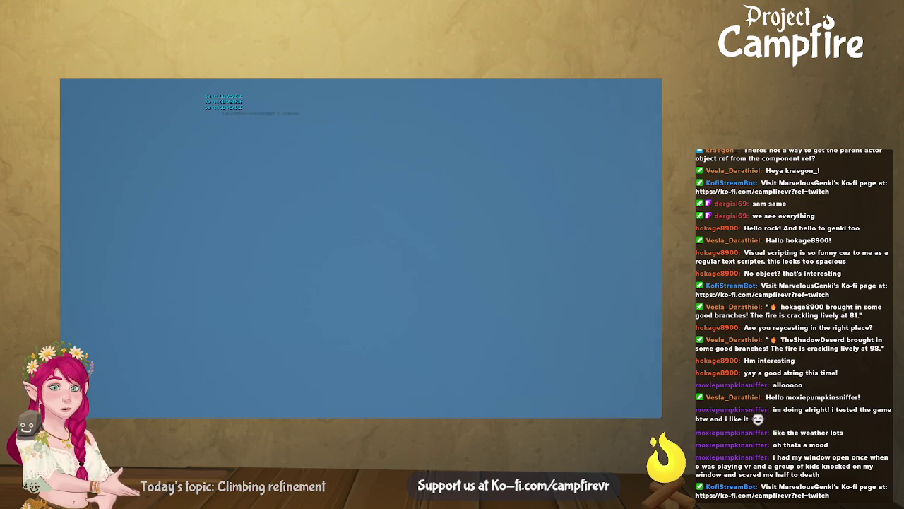
pyautogui.press('Escape')
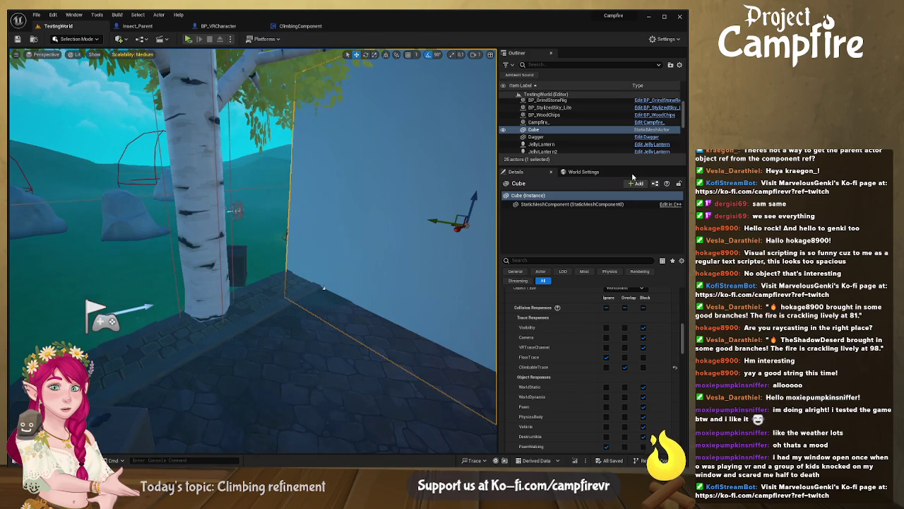
pyautogui.click(300, 25)
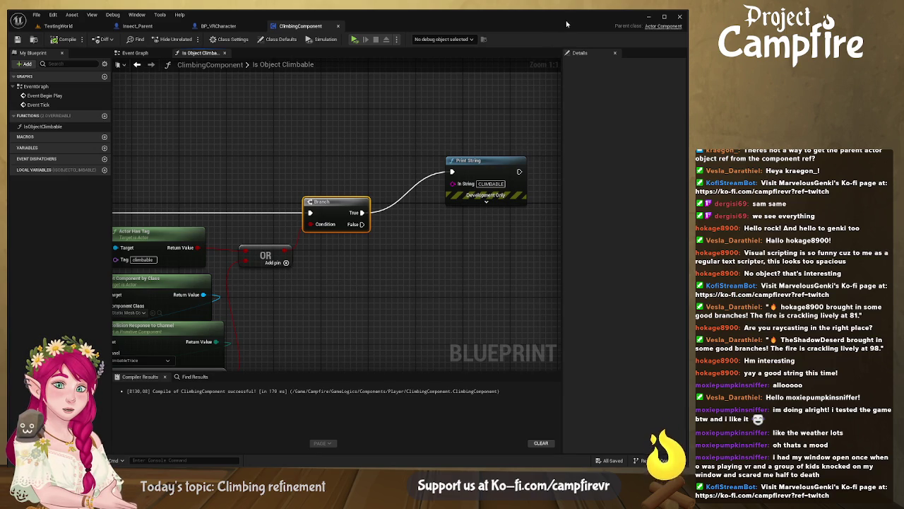
pyautogui.moveTo(373, 320)
pyautogui.mouseDown()
pyautogui.moveTo(313, 192)
pyautogui.moveTo(188, 192)
pyautogui.mouseUp()
# Step: Add an Is Valid check on the Actor input, route it into the Branch, then compile and save
pyautogui.moveTo(228, 217); pyautogui.dragTo(253, 219)
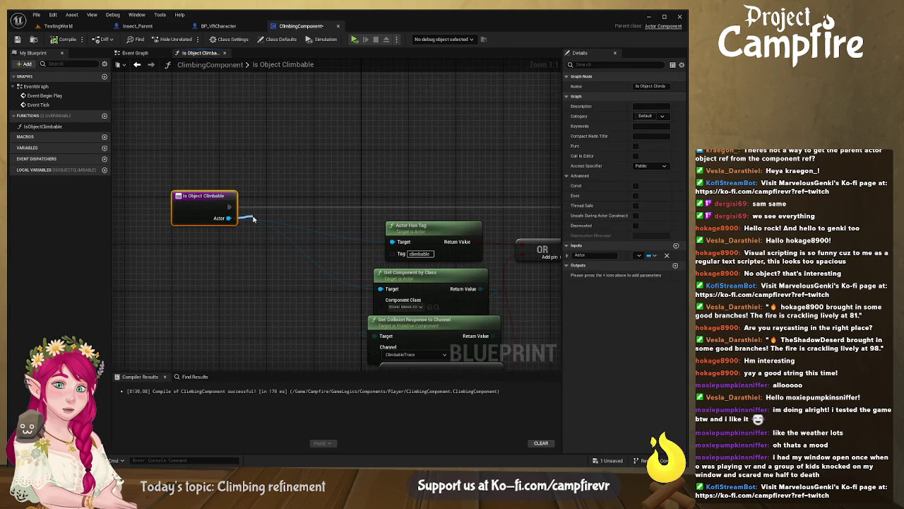
pyautogui.moveTo(253, 219)
pyautogui.mouseDown()
pyautogui.moveTo(227, 206)
pyautogui.moveTo(389, 236)
pyautogui.moveTo(326, 231)
pyautogui.moveTo(572, 198)
pyautogui.moveTo(418, 208)
pyautogui.mouseUp()
pyautogui.moveTo(142, 225); pyautogui.dragTo(138, 205)
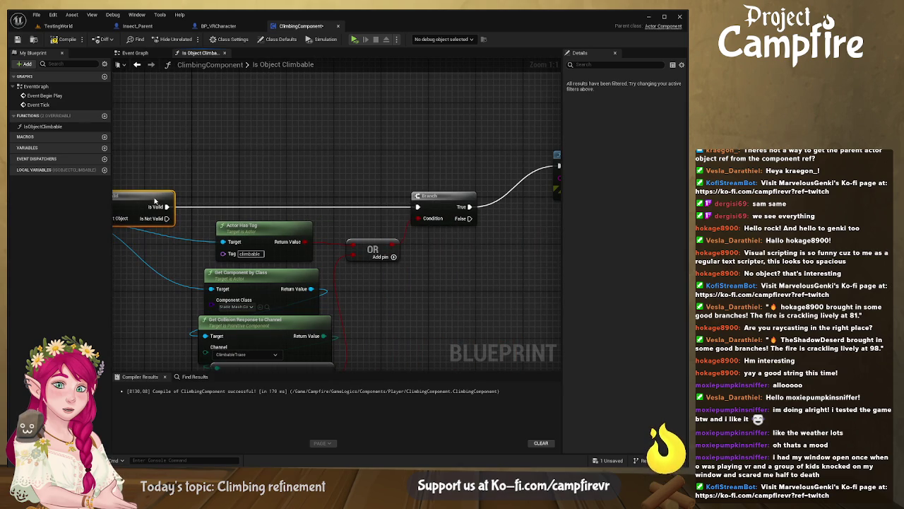
pyautogui.moveTo(222, 206); pyautogui.dragTo(361, 211)
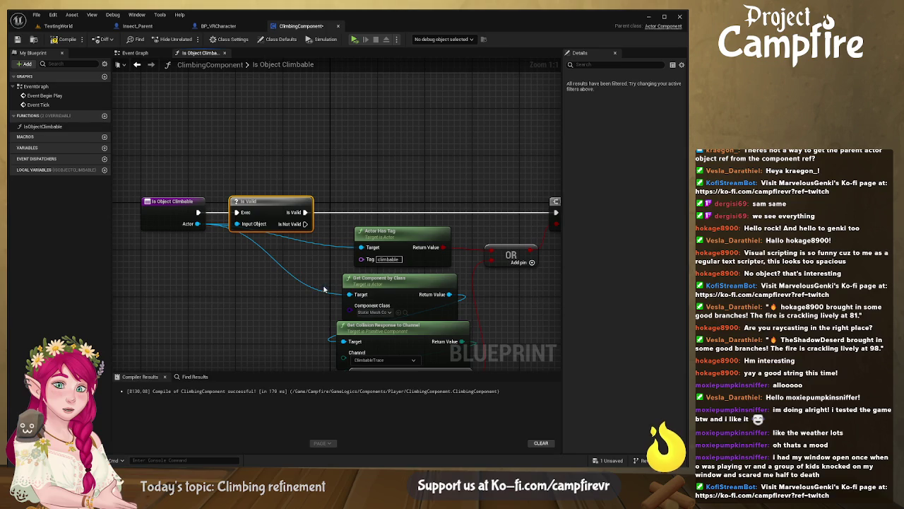
pyautogui.click(62, 39)
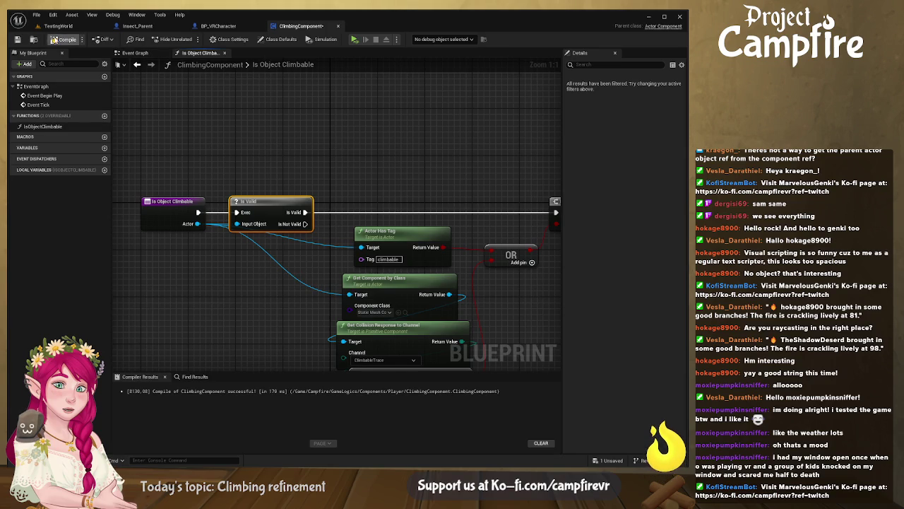
pyautogui.click(18, 39)
pyautogui.click(58, 26)
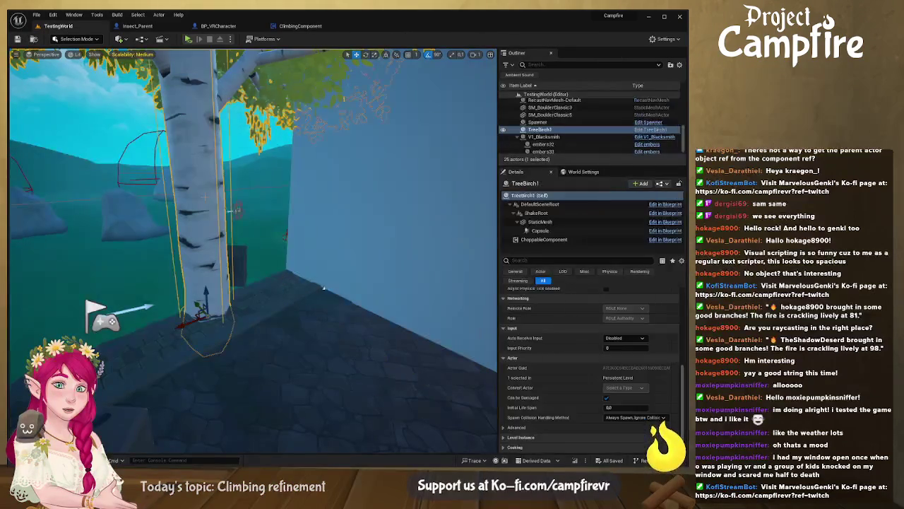
# Step: Give TreeBirch1 the actor tag 'climbable', save the level, and start a VR test play
pyautogui.click(516, 260)
pyautogui.write('tag')
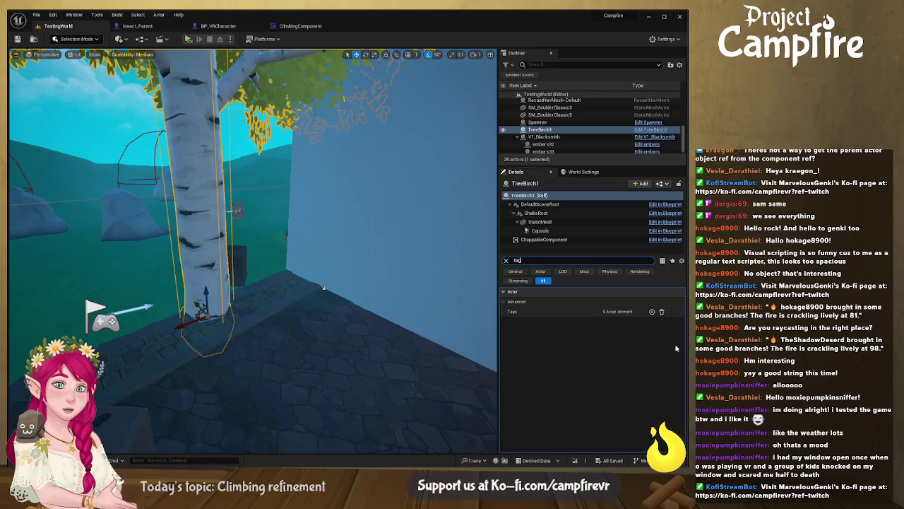
pyautogui.click(652, 311)
pyautogui.click(612, 321)
pyautogui.write('climbable')
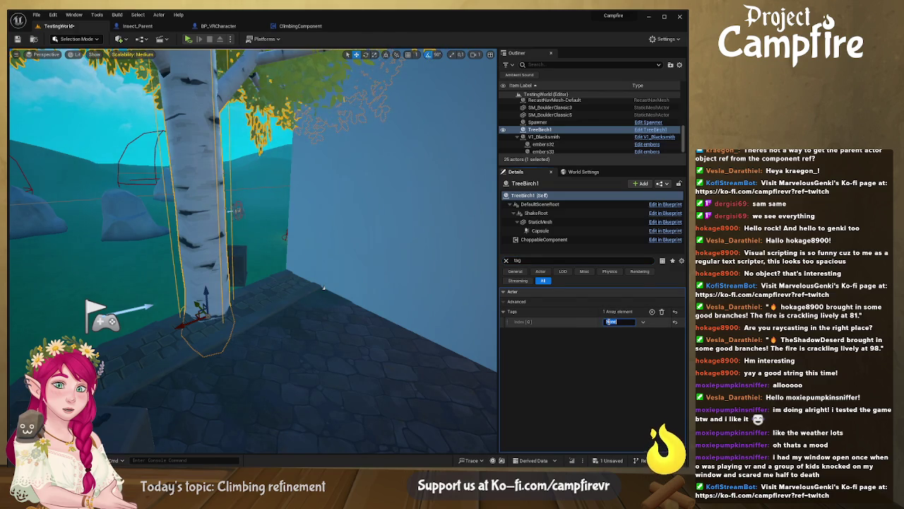
pyautogui.press('Return')
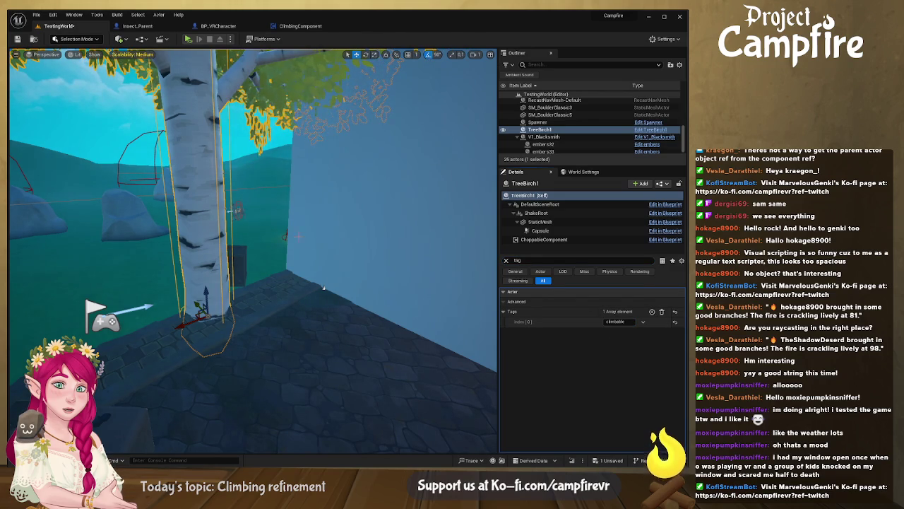
pyautogui.click(18, 39)
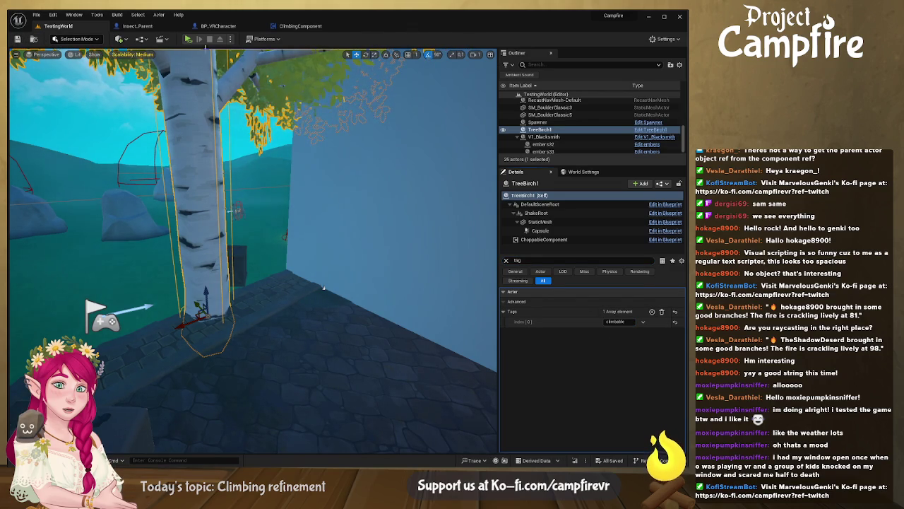
pyautogui.click(188, 39)
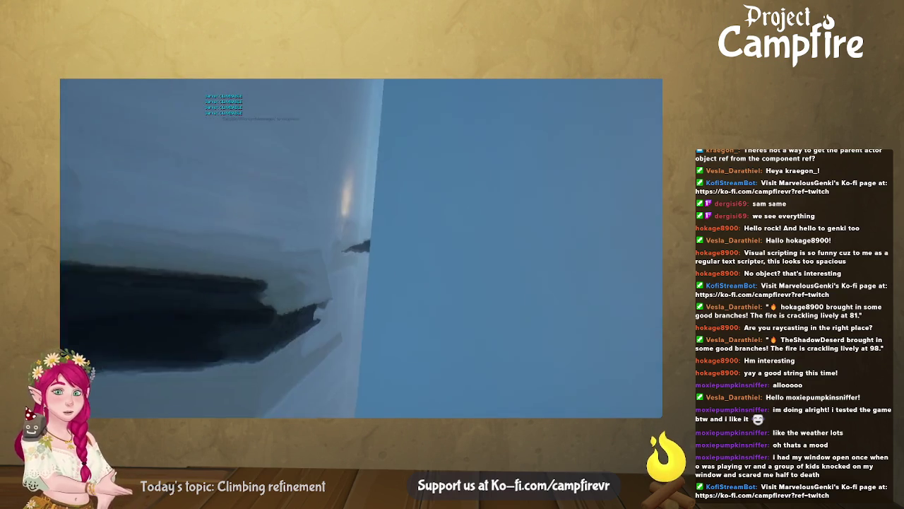
pyautogui.press('Escape')
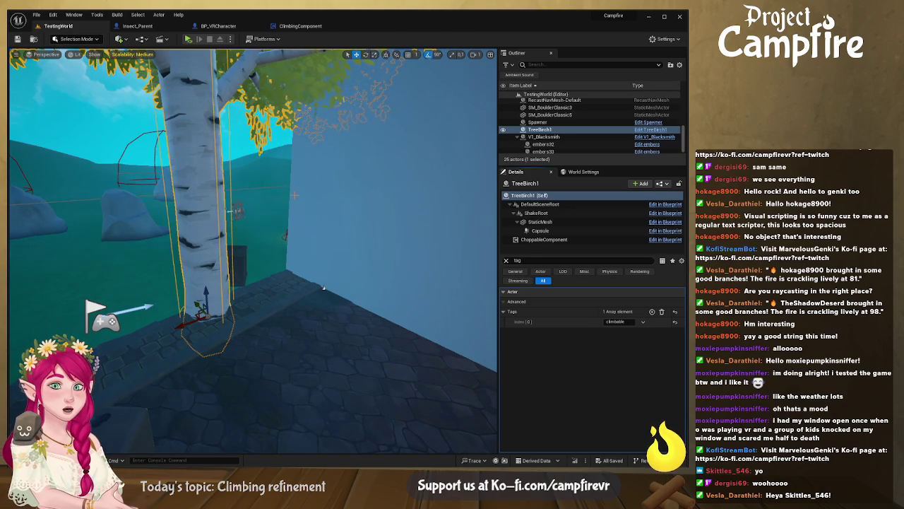
# Step: Delete the Print String debug node from the Is Object Climbable graph
pyautogui.click(301, 26)
pyautogui.moveTo(296, 85)
pyautogui.mouseDown()
pyautogui.moveTo(162, 135)
pyautogui.moveTo(264, 129)
pyautogui.mouseUp()
pyautogui.click(391, 150)
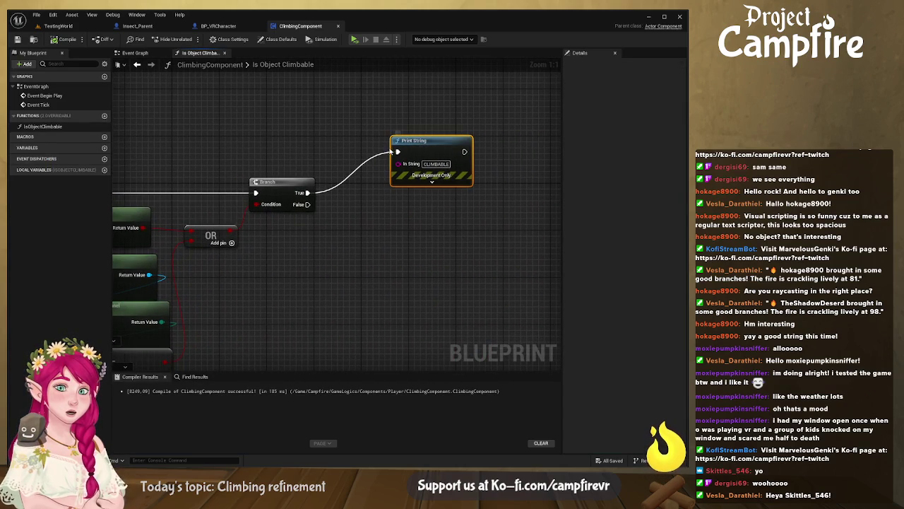
pyautogui.press('Delete')
# Step: Add a boolean output parameter named Climbable to the function
pyautogui.moveTo(347, 178)
pyautogui.mouseDown()
pyautogui.moveTo(478, 177)
pyautogui.moveTo(400, 182)
pyautogui.moveTo(367, 141)
pyautogui.mouseUp()
pyautogui.click(190, 174)
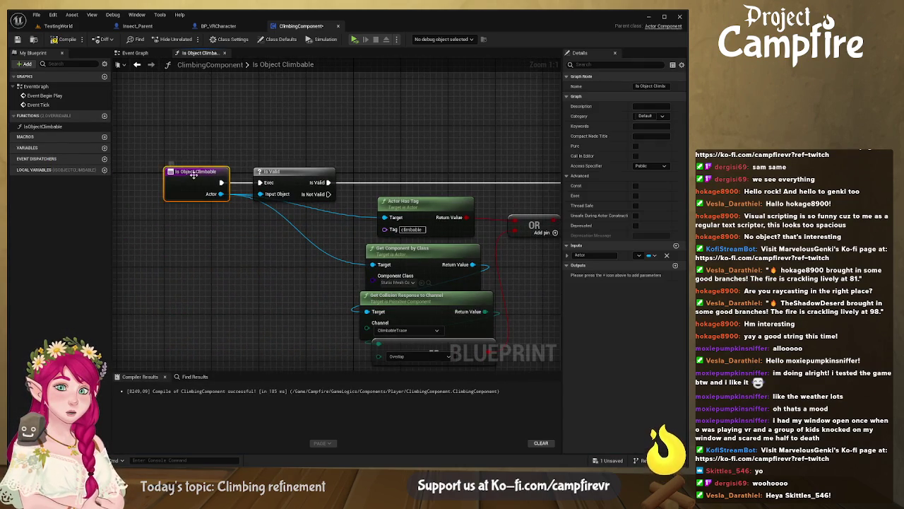
pyautogui.moveTo(190, 174); pyautogui.dragTo(263, 151)
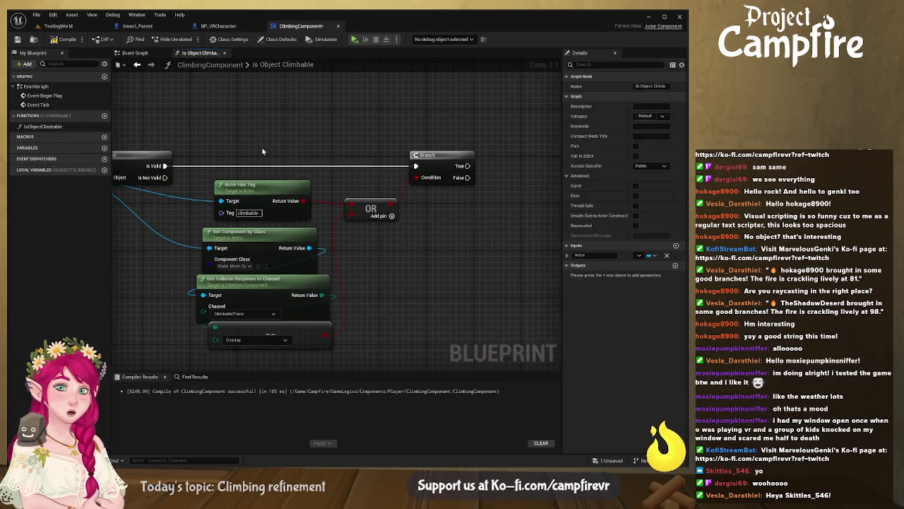
pyautogui.click(676, 266)
pyautogui.click(595, 196)
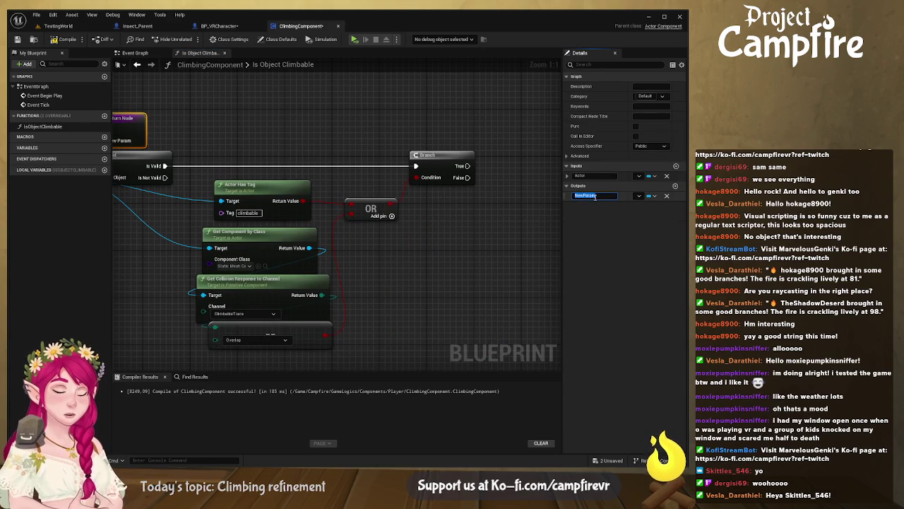
pyautogui.write('Climbable')
pyautogui.press('Return')
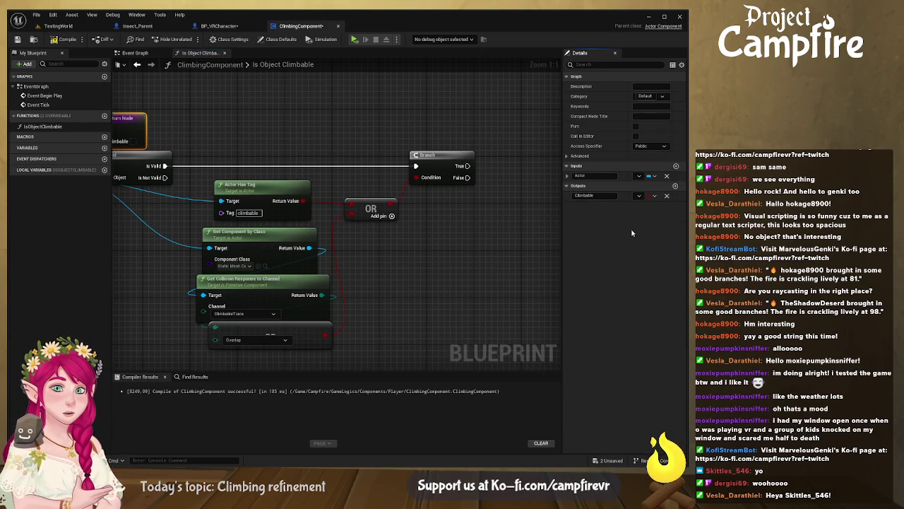
# Step: Duplicate the Return Node, wiring Branch True to Climbable true and False to Climbable false, then save
pyautogui.moveTo(119, 140)
pyautogui.mouseDown()
pyautogui.moveTo(516, 143)
pyautogui.moveTo(339, 125)
pyautogui.moveTo(395, 125)
pyautogui.moveTo(342, 192)
pyautogui.moveTo(350, 192)
pyautogui.mouseUp()
pyautogui.hotkey('ctrl', 'd')
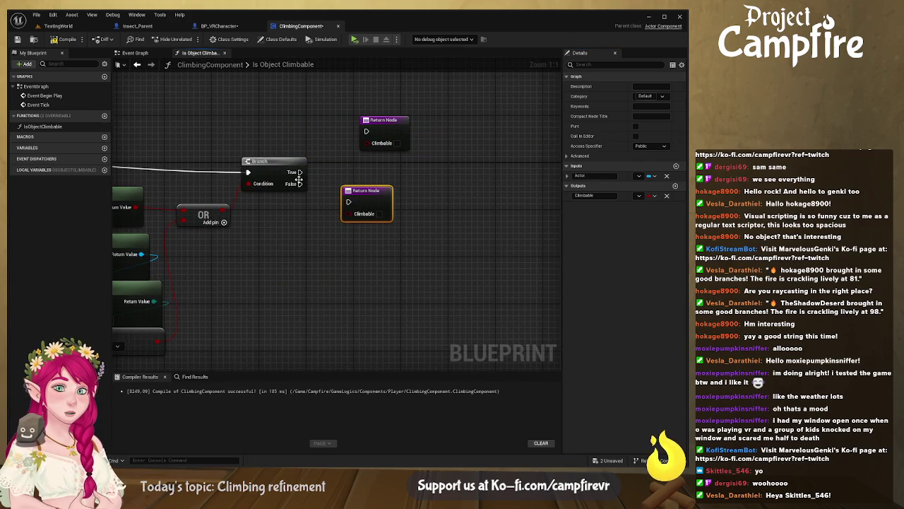
pyautogui.moveTo(296, 184); pyautogui.dragTo(348, 202)
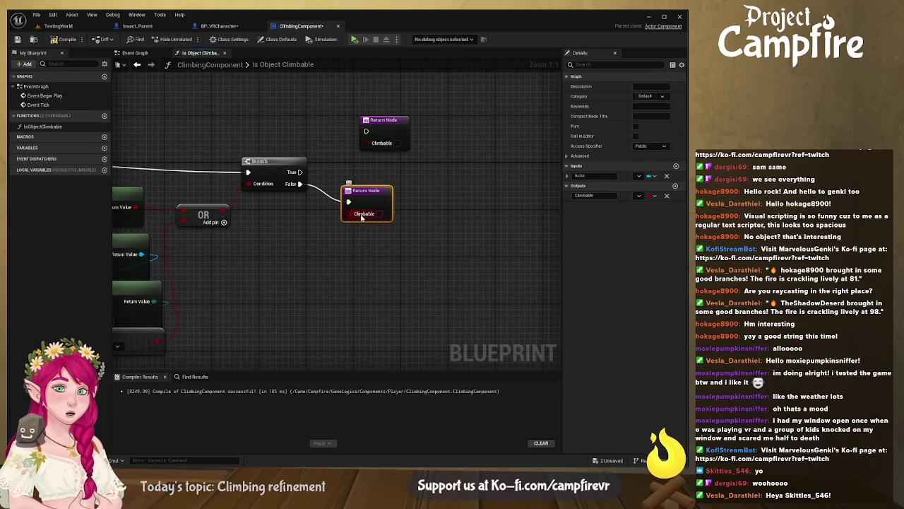
pyautogui.moveTo(396, 122); pyautogui.dragTo(371, 134)
pyautogui.moveTo(300, 172); pyautogui.dragTo(342, 142)
pyautogui.moveTo(380, 188); pyautogui.dragTo(356, 186)
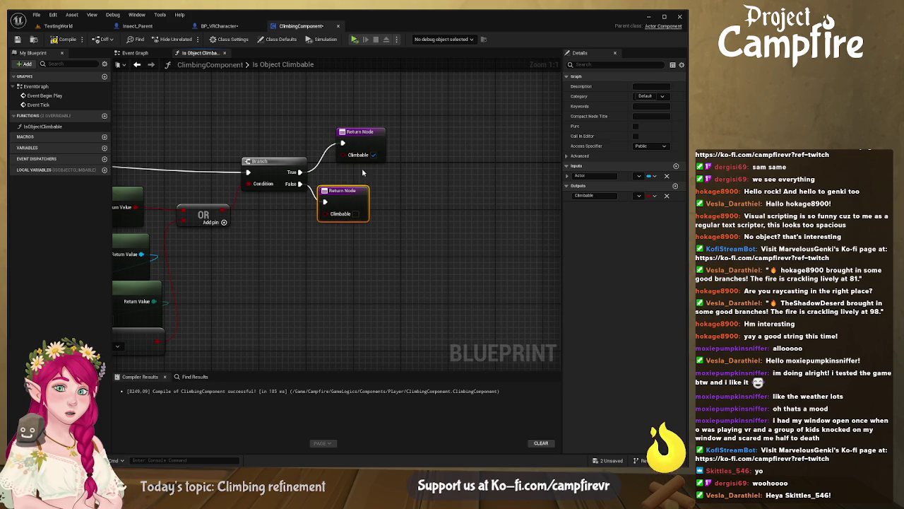
pyautogui.moveTo(301, 162); pyautogui.dragTo(469, 151)
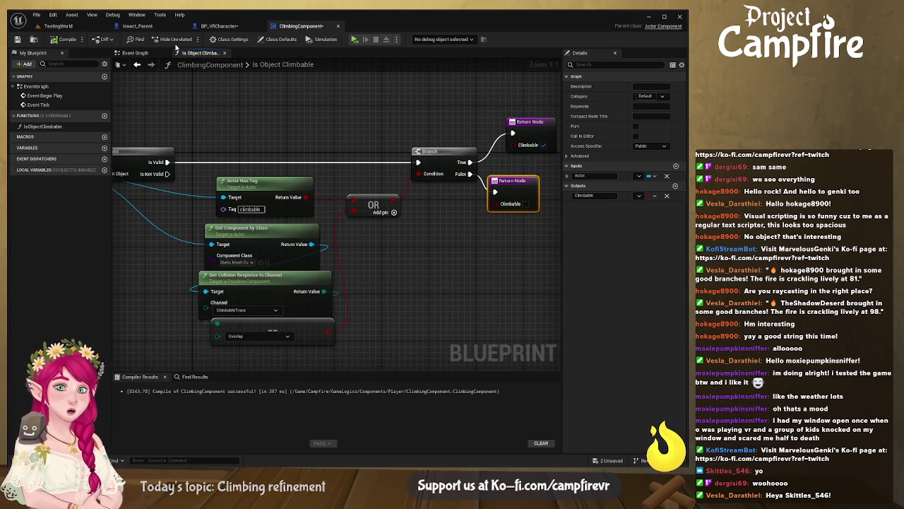
pyautogui.click(19, 40)
# Step: In BP_VRCharacter, wire a Climbable result into its Branch Condition and delete the Always Allow Climbing node
pyautogui.click(220, 26)
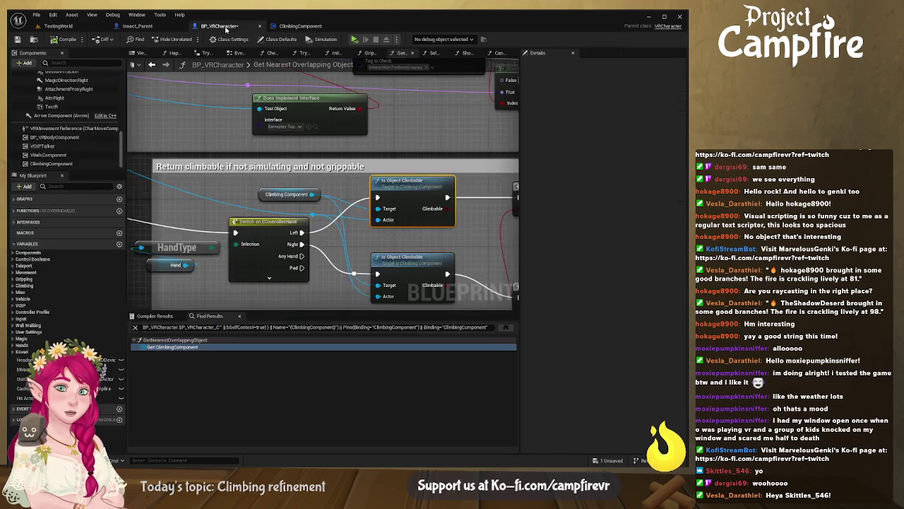
pyautogui.moveTo(405, 208); pyautogui.dragTo(256, 190)
pyautogui.moveTo(313, 213)
pyautogui.mouseDown()
pyautogui.moveTo(262, 168)
pyautogui.moveTo(265, 152)
pyautogui.mouseUp()
pyautogui.moveTo(286, 232); pyautogui.dragTo(312, 263)
pyautogui.moveTo(285, 138)
pyautogui.mouseDown()
pyautogui.moveTo(357, 139)
pyautogui.moveTo(333, 209)
pyautogui.moveTo(357, 238)
pyautogui.mouseUp()
pyautogui.click(302, 265)
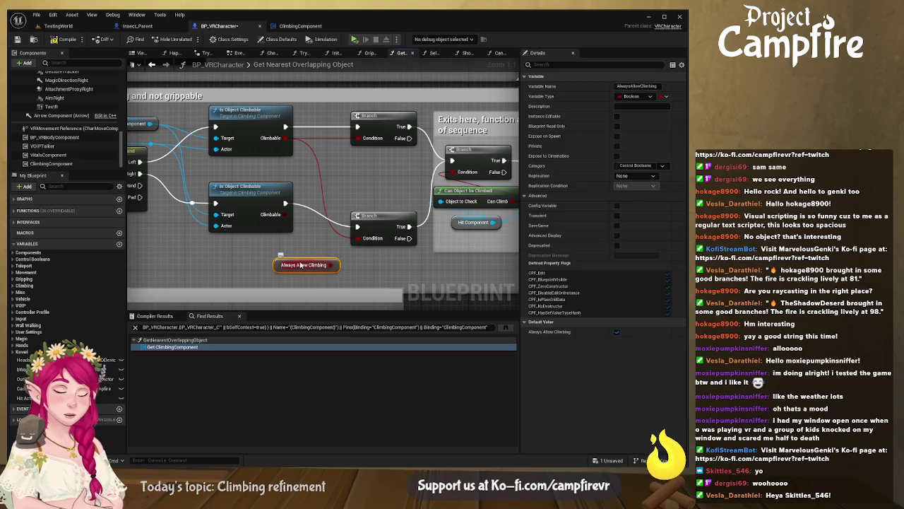
pyautogui.press('Delete')
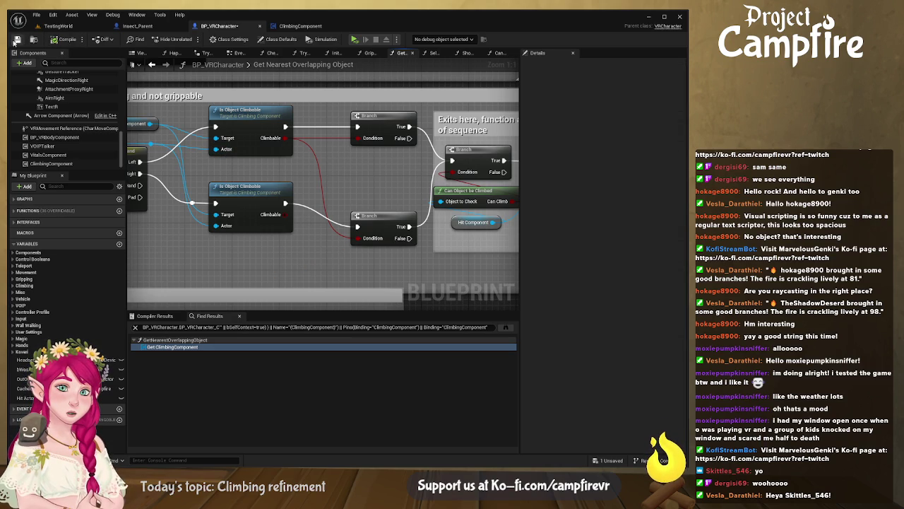
pyautogui.click(58, 25)
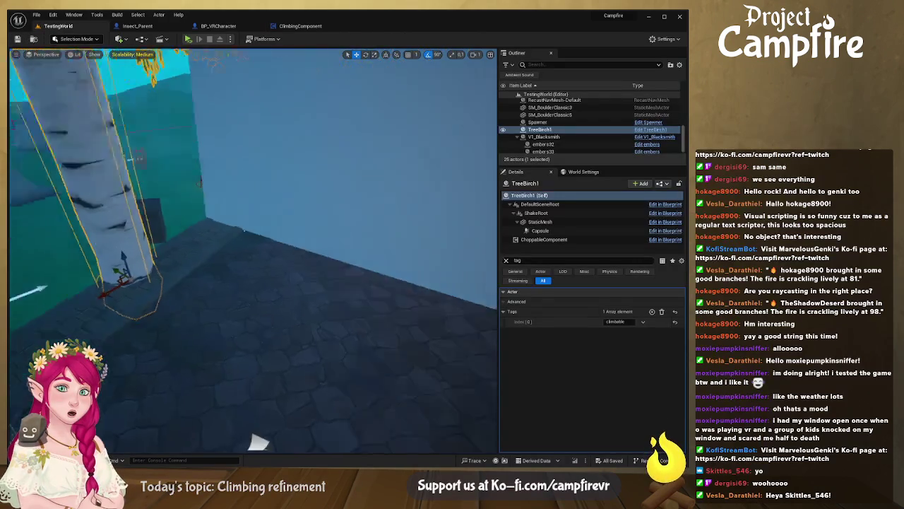
# Step: Frame TreeBirch1, delete its climbable tag, save the level, and run a playtest
pyautogui.press('w')
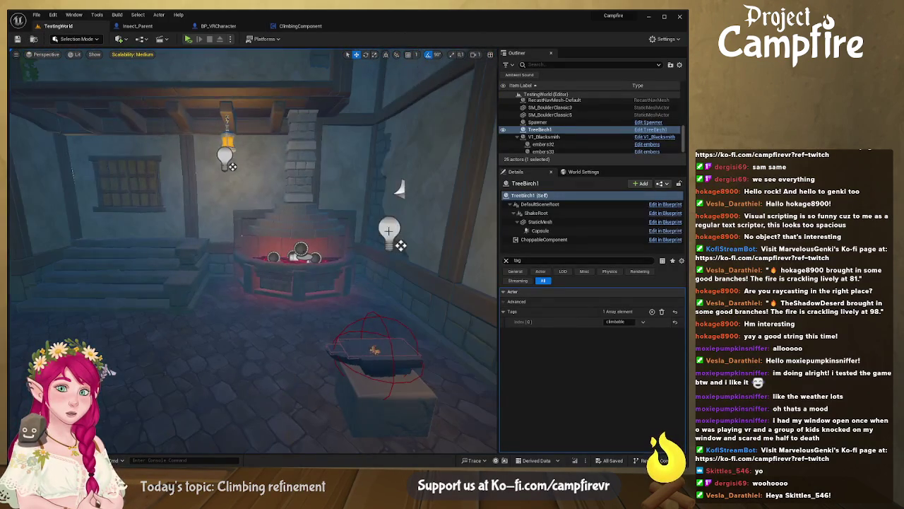
pyautogui.press('f')
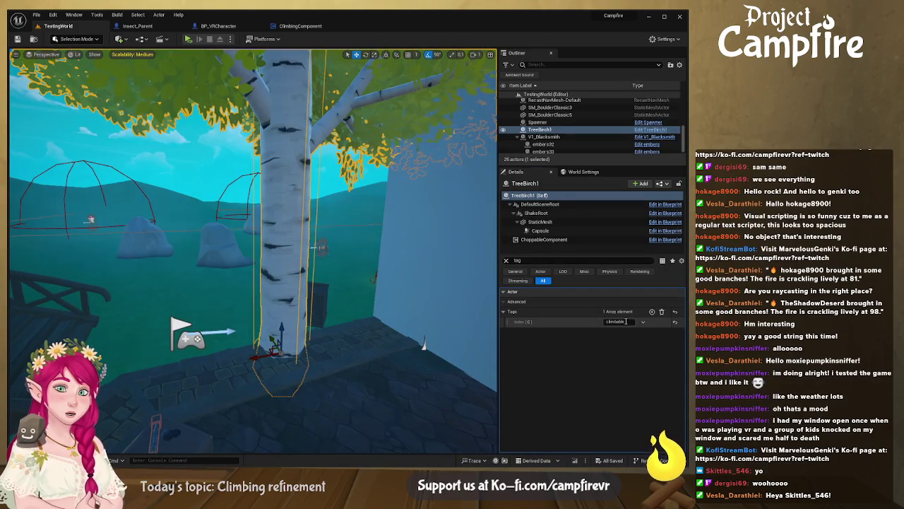
pyautogui.click(661, 311)
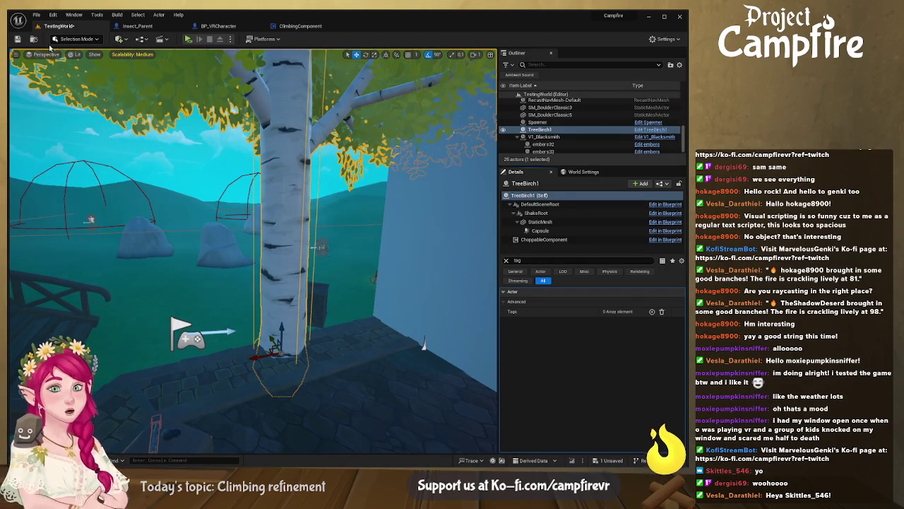
pyautogui.click(18, 38)
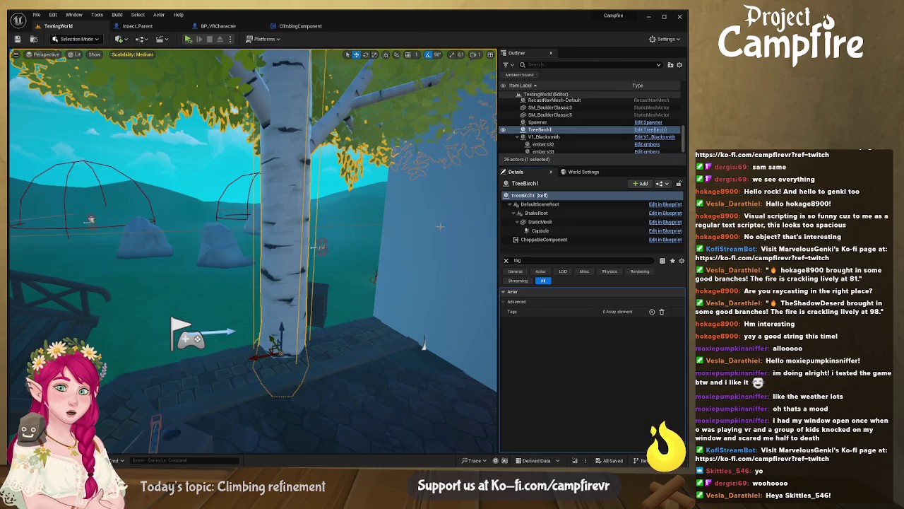
pyautogui.click(188, 39)
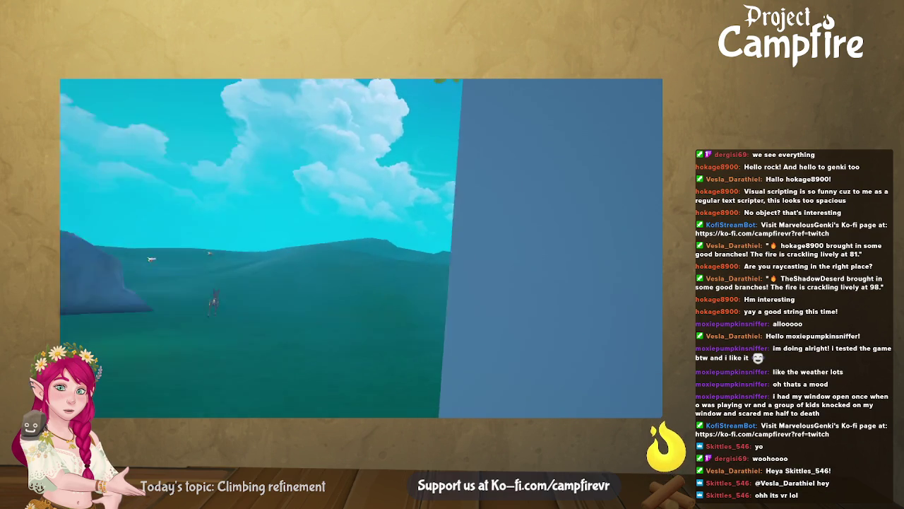
pyautogui.press('Escape')
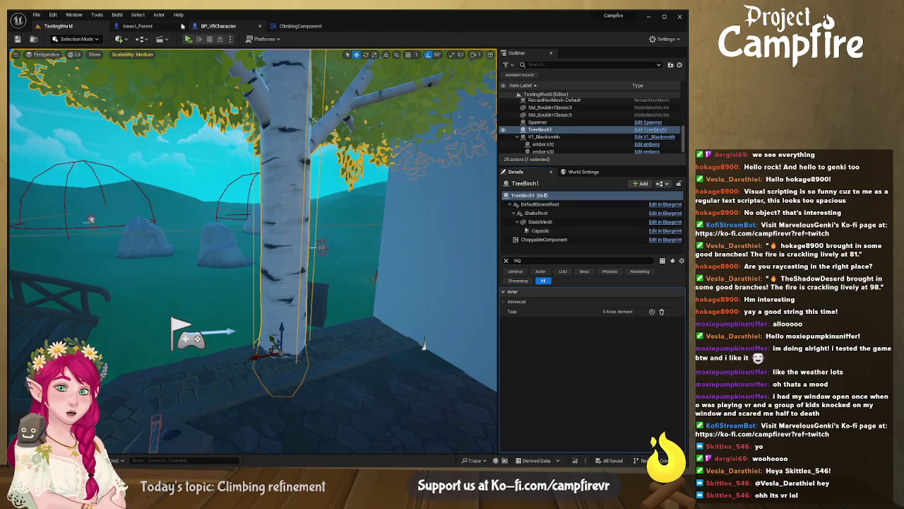
# Step: In BP_VRCharacter, inspect the GrabSphereRight component's collision responses in the Details panel
pyautogui.click(234, 28)
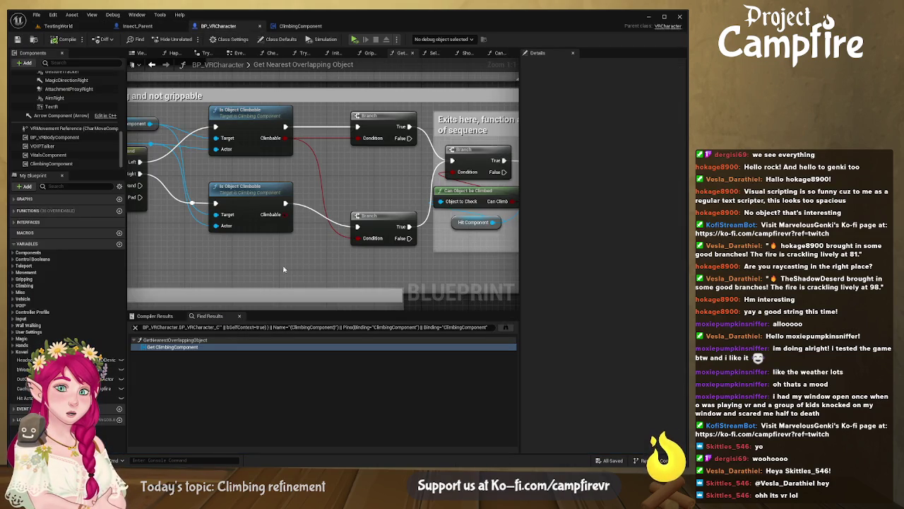
pyautogui.moveTo(258, 253); pyautogui.dragTo(415, 253)
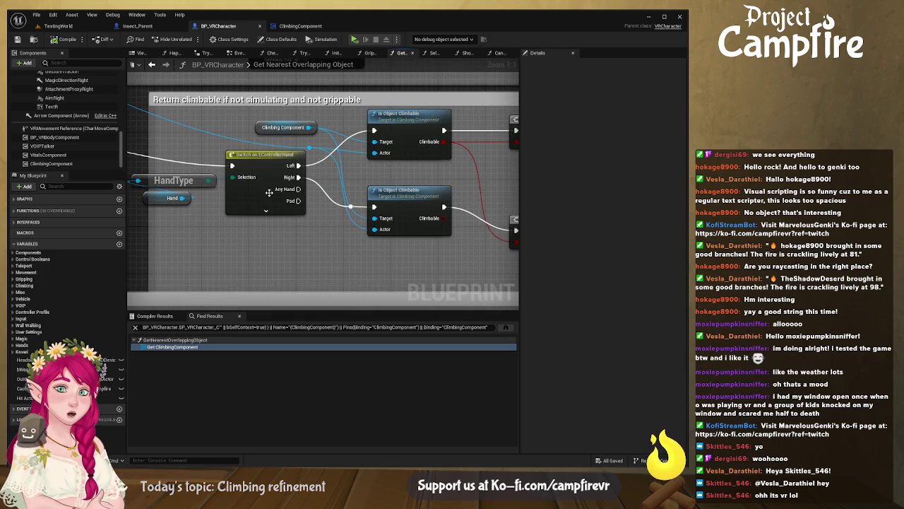
pyautogui.scroll(2, 123, 146)
pyautogui.scroll(2, 123, 143)
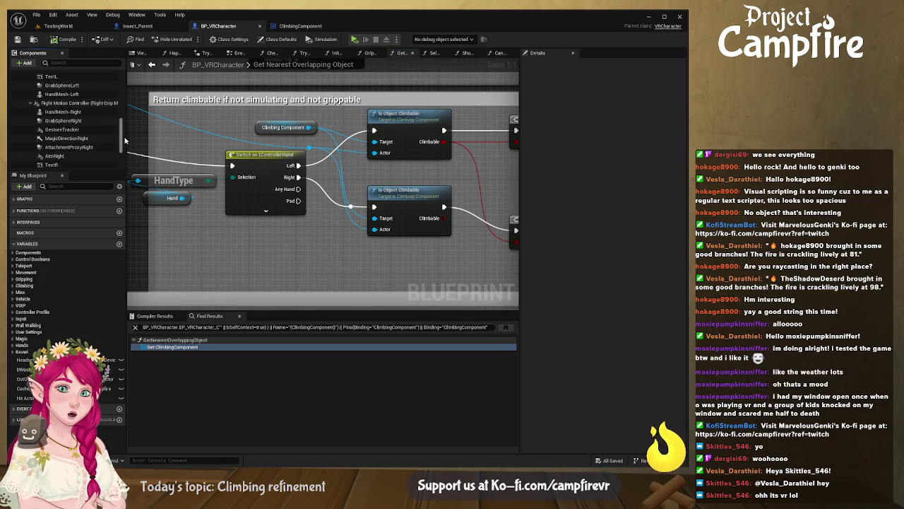
pyautogui.click(94, 121)
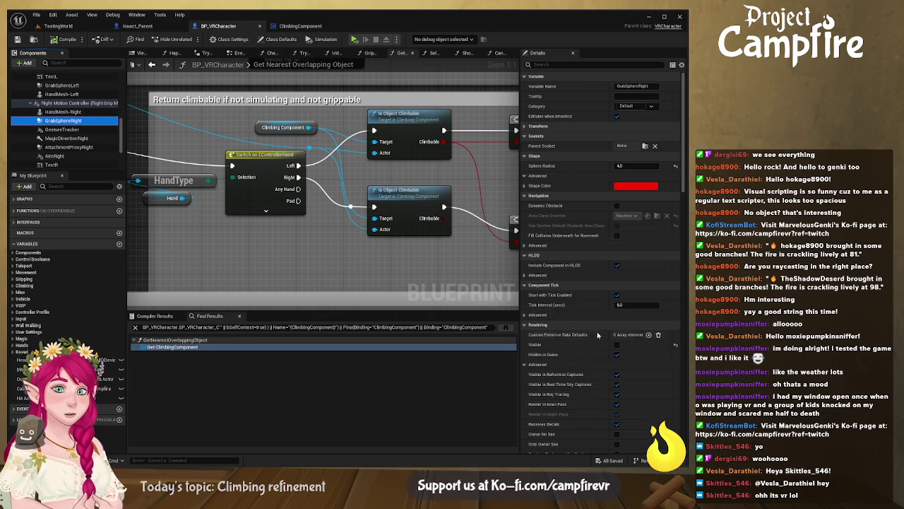
pyautogui.scroll(-10, 596, 328)
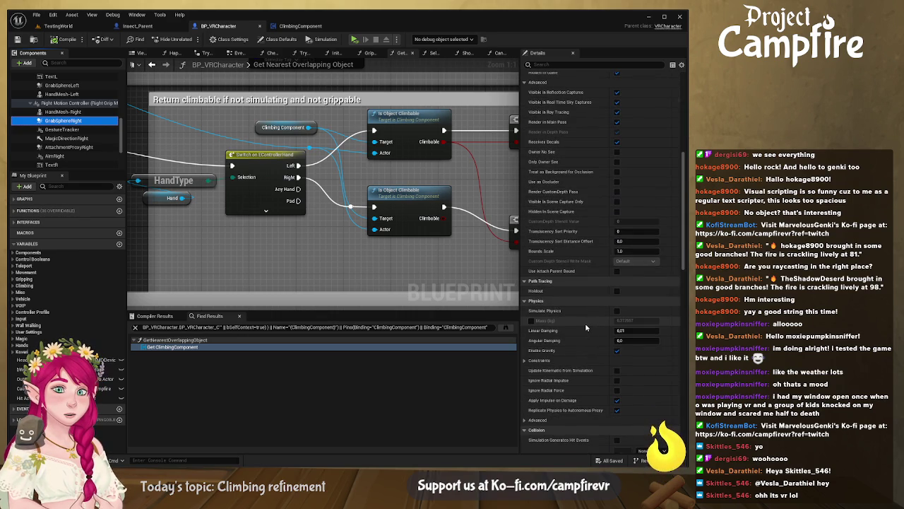
pyautogui.scroll(6, 585, 327)
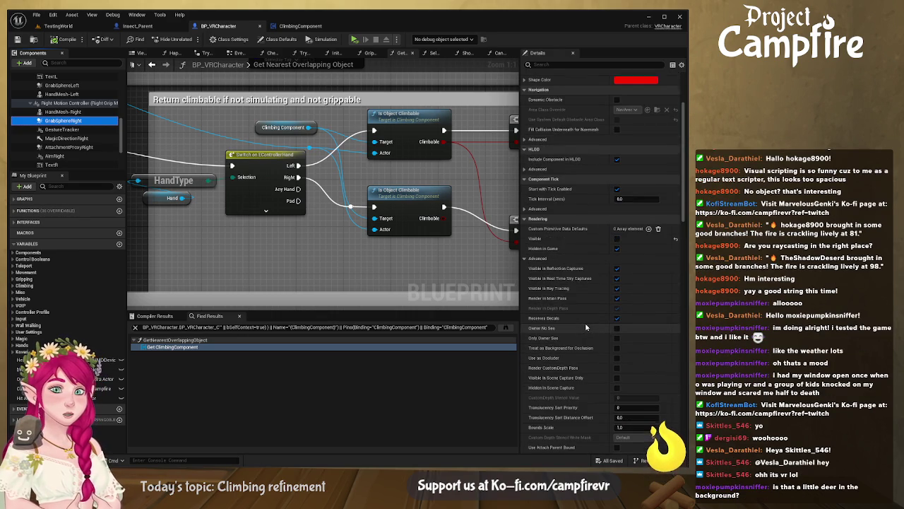
pyautogui.scroll(3, 585, 327)
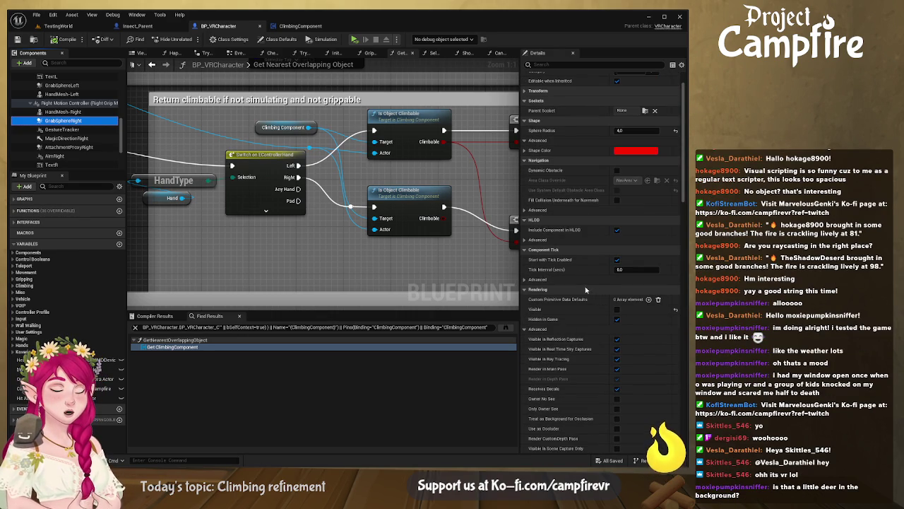
pyautogui.scroll(1, 617, 299)
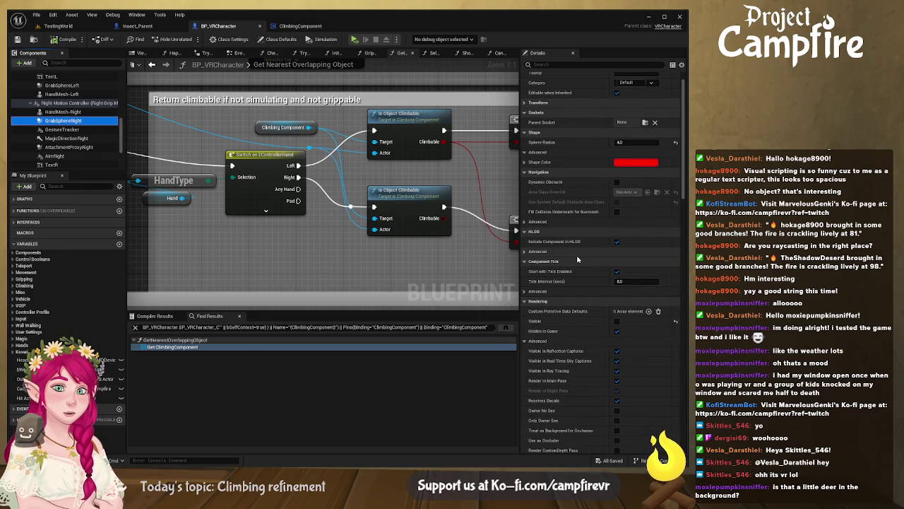
pyautogui.scroll(-2, 577, 259)
pyautogui.scroll(-6, 578, 260)
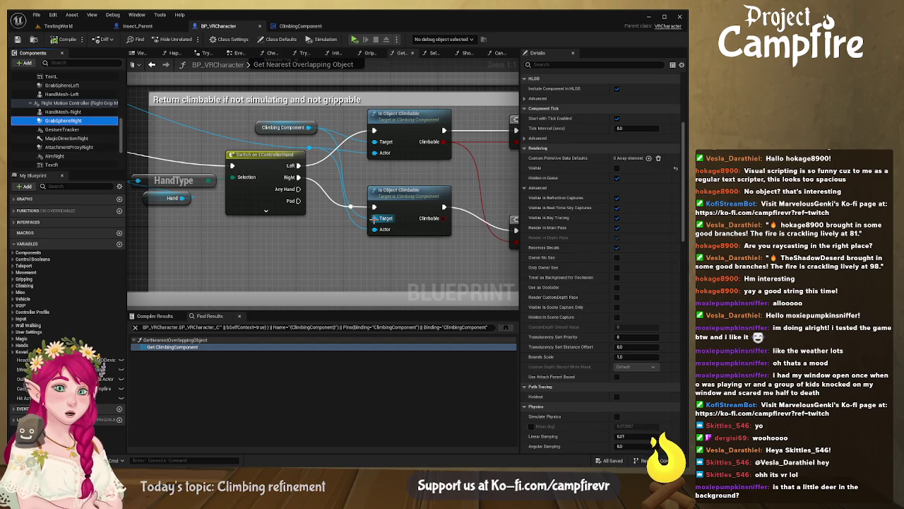
pyautogui.scroll(-3, 569, 266)
pyautogui.scroll(-10, 569, 266)
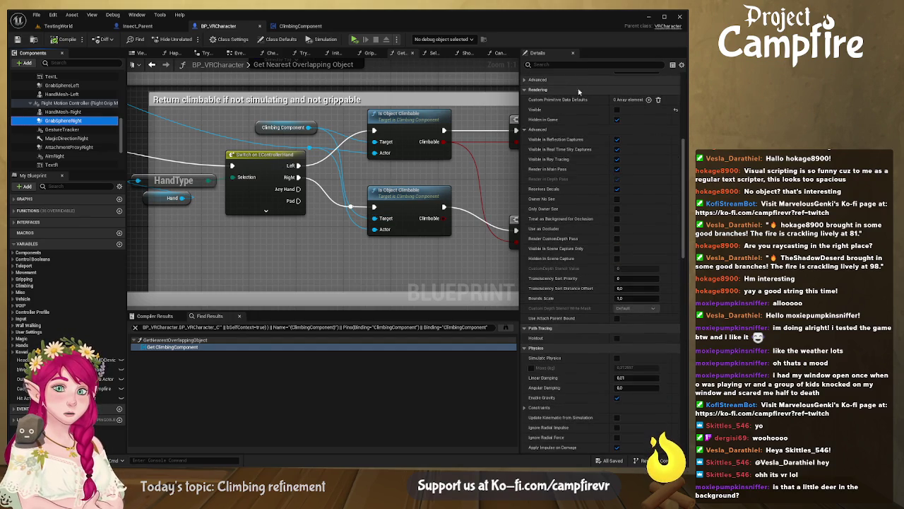
pyautogui.scroll(-7, 595, 198)
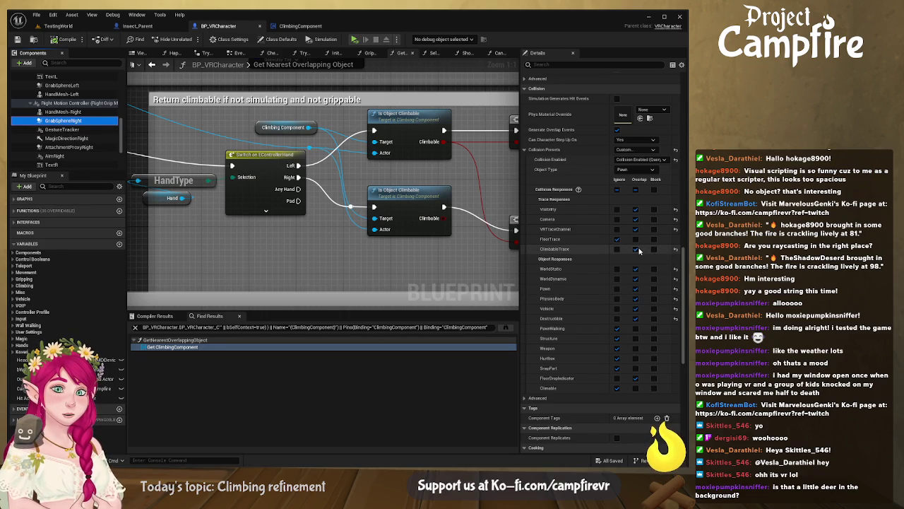
# Step: Connect the lower Climbable output to the lower Branch's Condition
pyautogui.moveTo(404, 245); pyautogui.dragTo(292, 230)
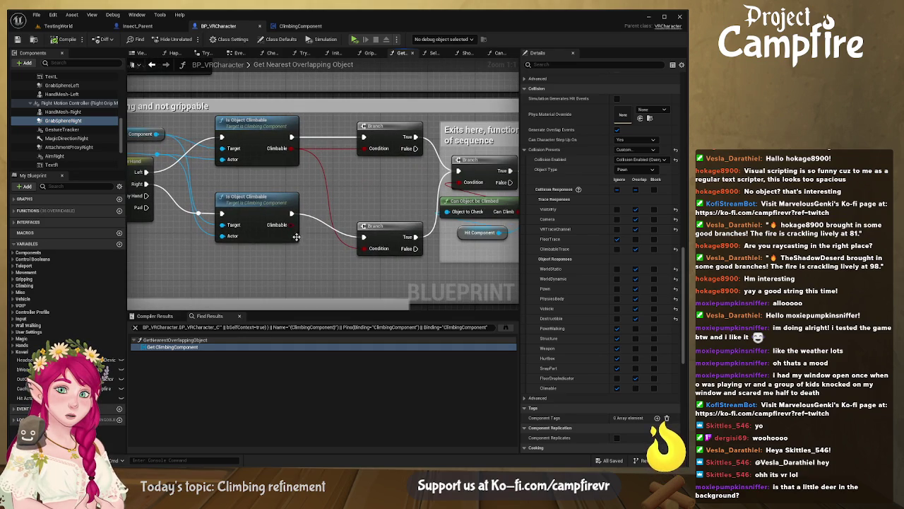
pyautogui.moveTo(287, 225); pyautogui.dragTo(364, 248)
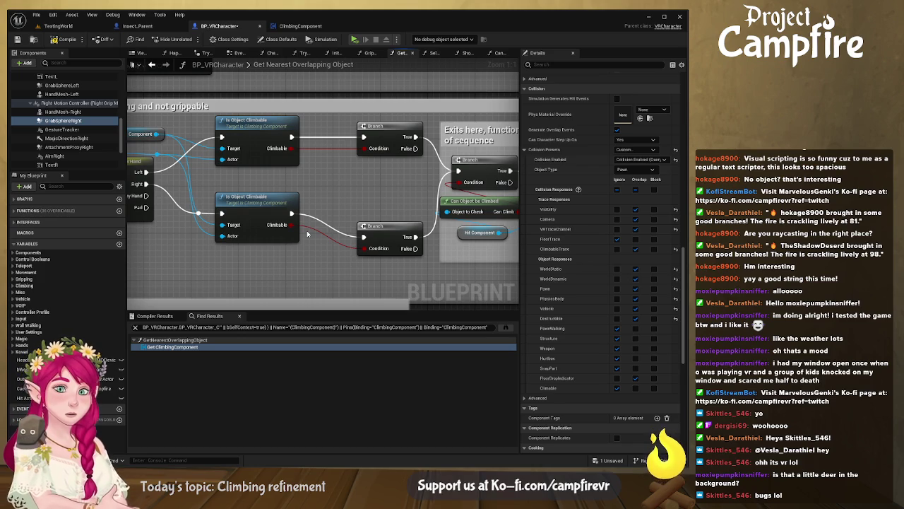
pyautogui.moveTo(323, 175); pyautogui.dragTo(385, 182)
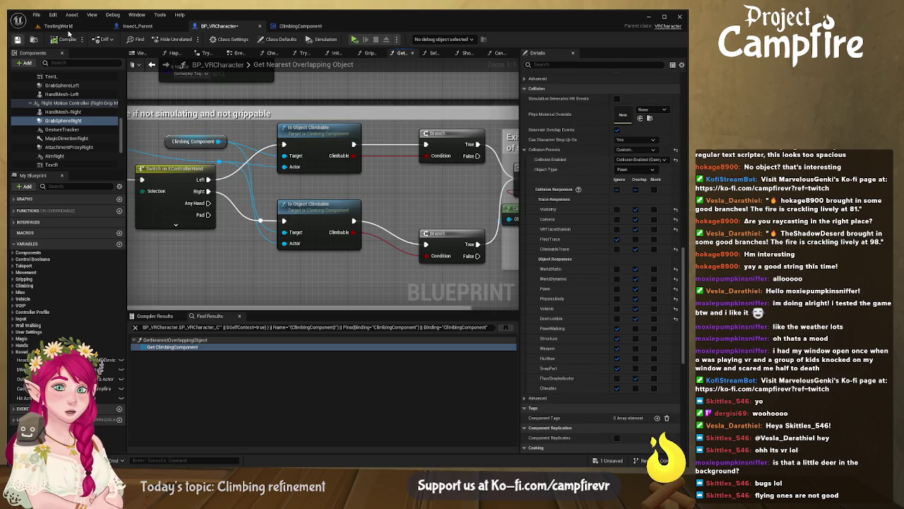
# Step: Playtest TestingWorld with the updated climbing logic, then end the session
pyautogui.click(60, 26)
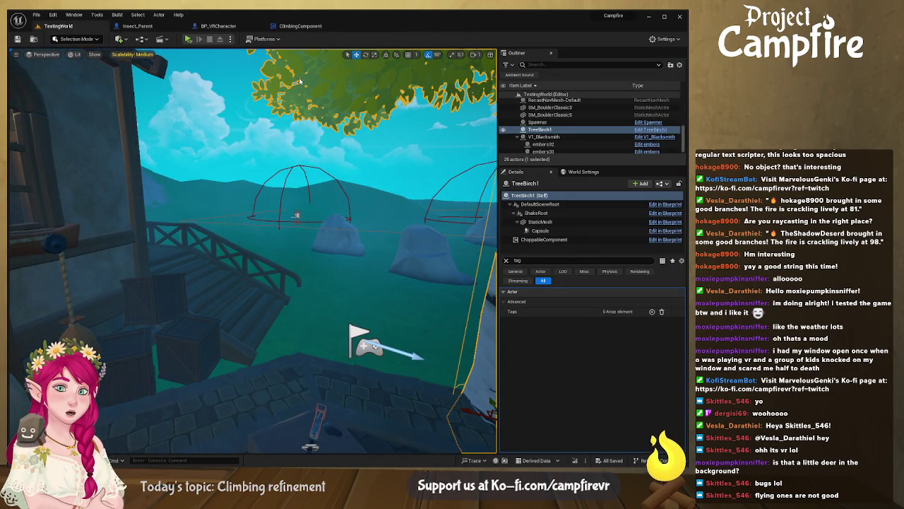
pyautogui.hotkey('alt', 'p')
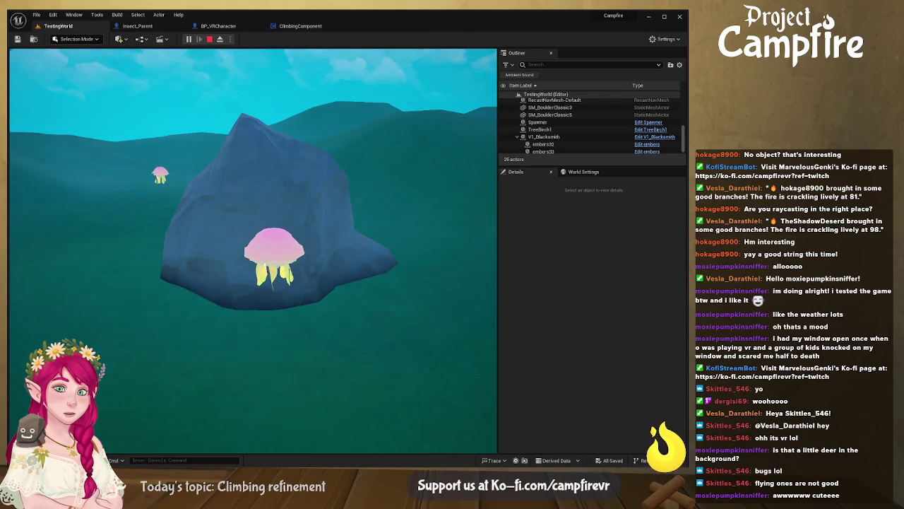
pyautogui.press('Escape')
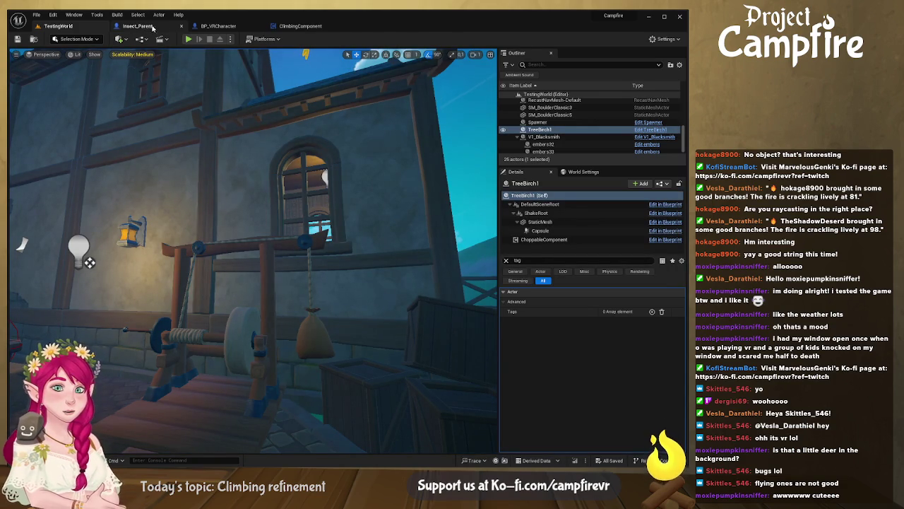
# Step: Add the tag 'climbable' to the TreeBirch1 actor's Tags
pyautogui.moveTo(247, 247)
pyautogui.mouseDown()
pyautogui.moveTo(184, 212)
pyautogui.moveTo(358, 342)
pyautogui.mouseUp()
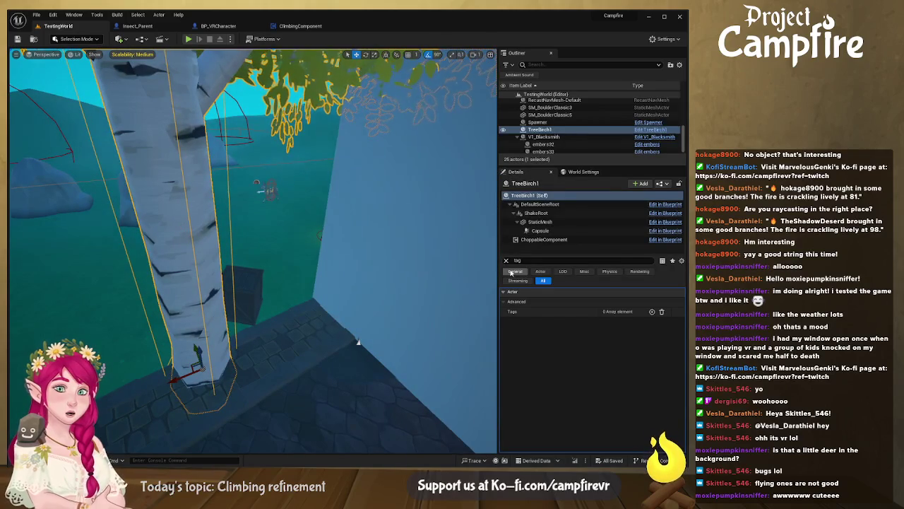
pyautogui.click(652, 312)
pyautogui.click(627, 322)
pyautogui.write('climbable')
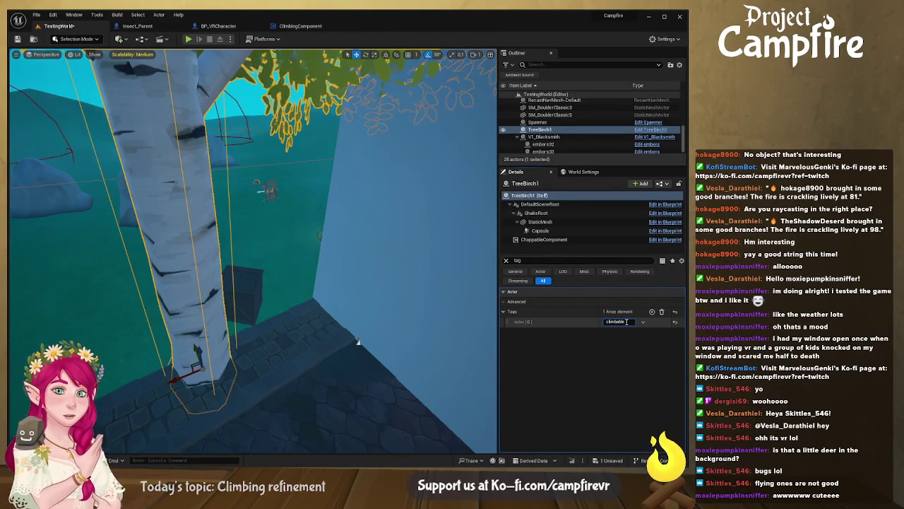
pyautogui.press('Return')
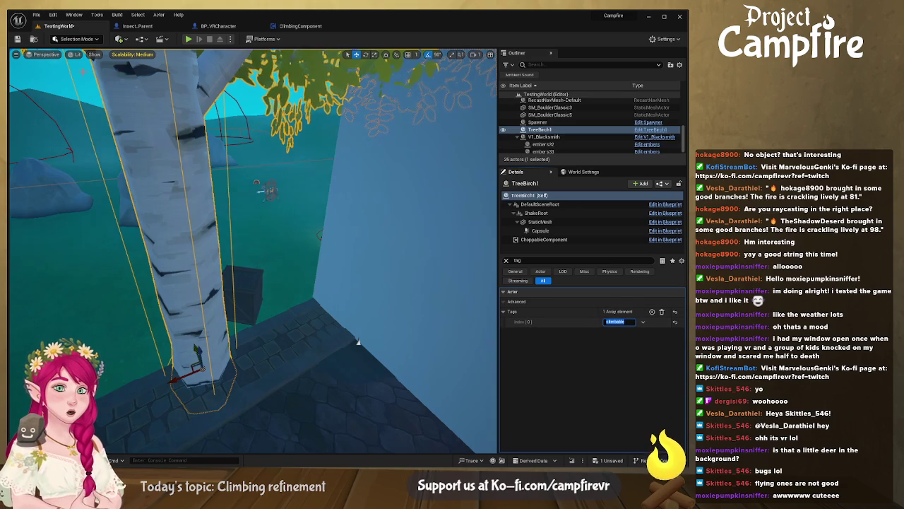
# Step: Save the level, play-test it, then return to ClimbingComponent's Is Object Climbable graph
pyautogui.click(17, 39)
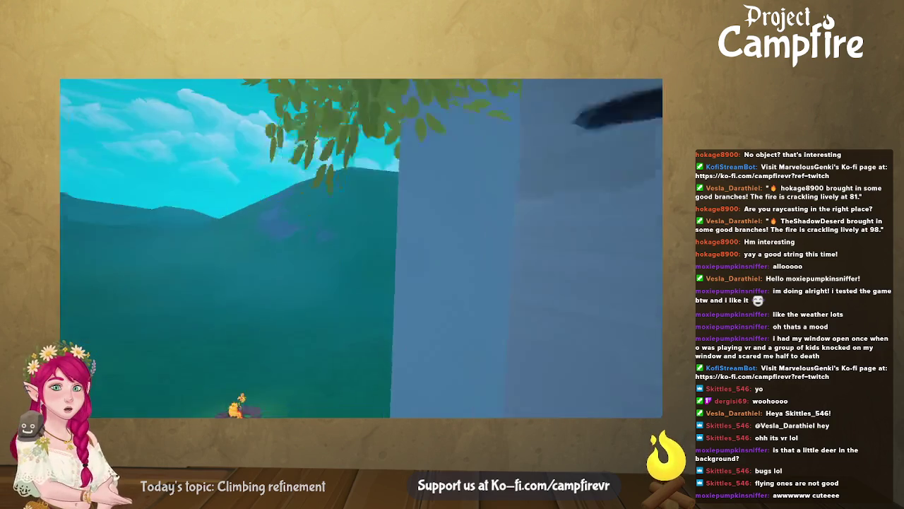
pyautogui.press('Escape')
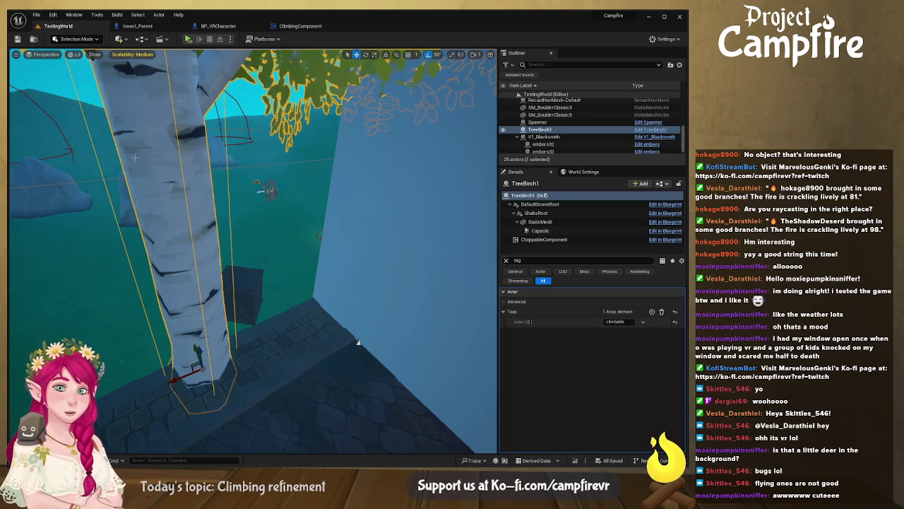
pyautogui.click(220, 26)
pyautogui.click(311, 26)
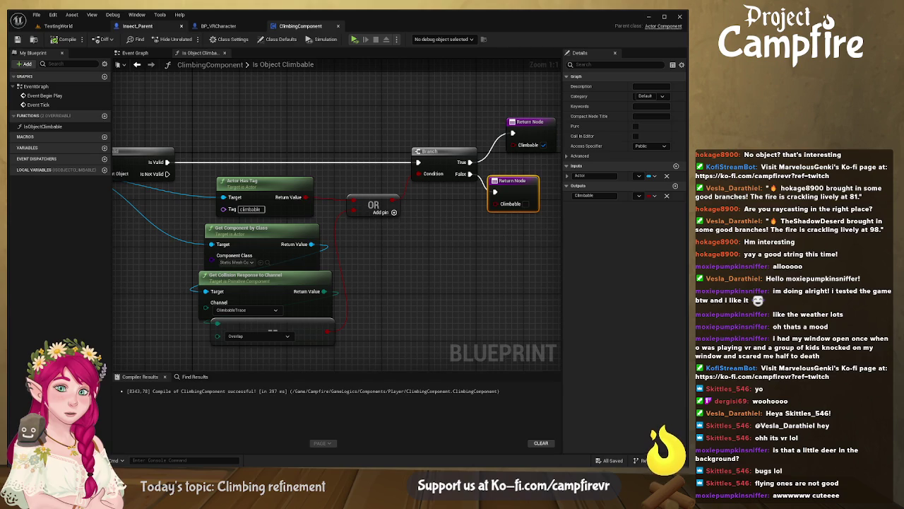
# Step: Close Insect_Parent, review BP_VRCharacter's Get Nearest Overlapping Object, then add a ClimbingComponent variable
pyautogui.click(183, 27)
pyautogui.click(151, 26)
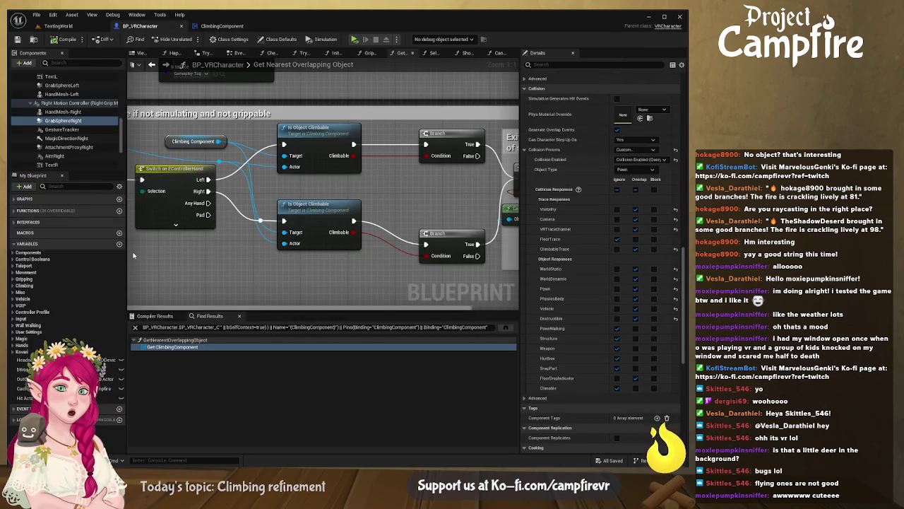
pyautogui.scroll(-4, 83, 157)
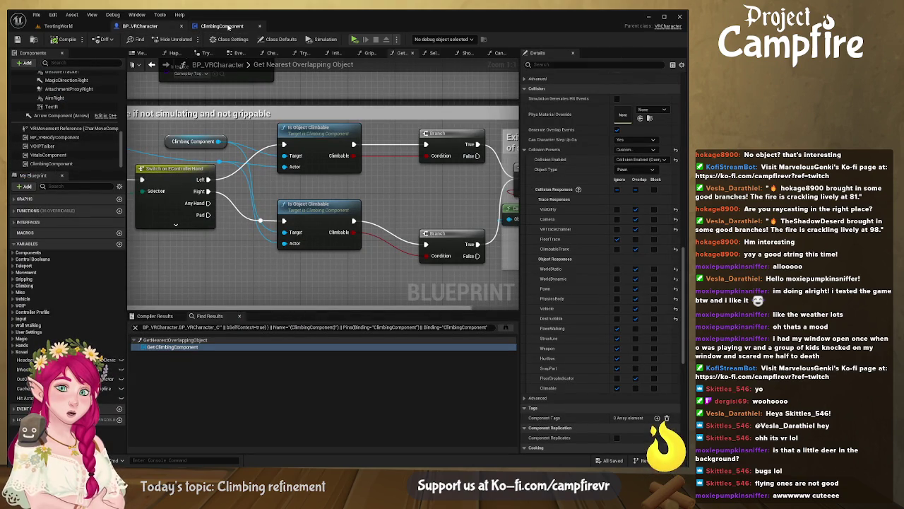
pyautogui.click(228, 27)
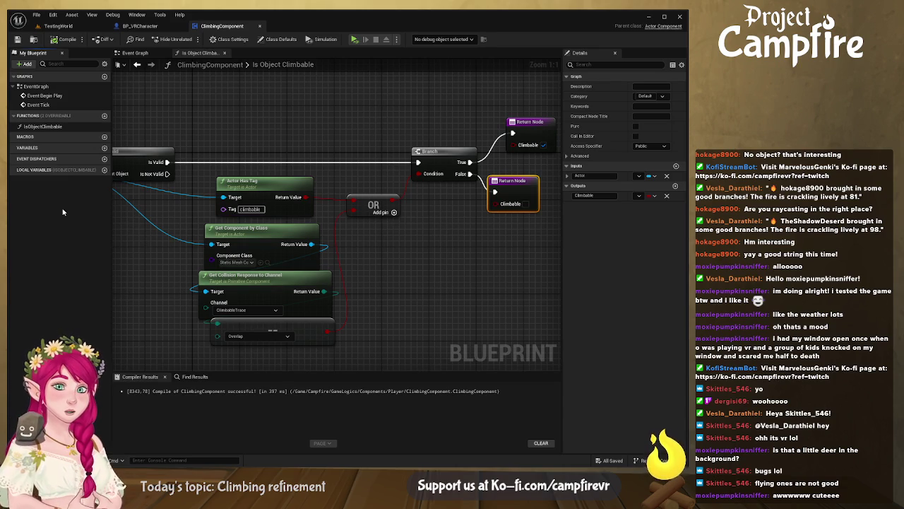
pyautogui.click(105, 148)
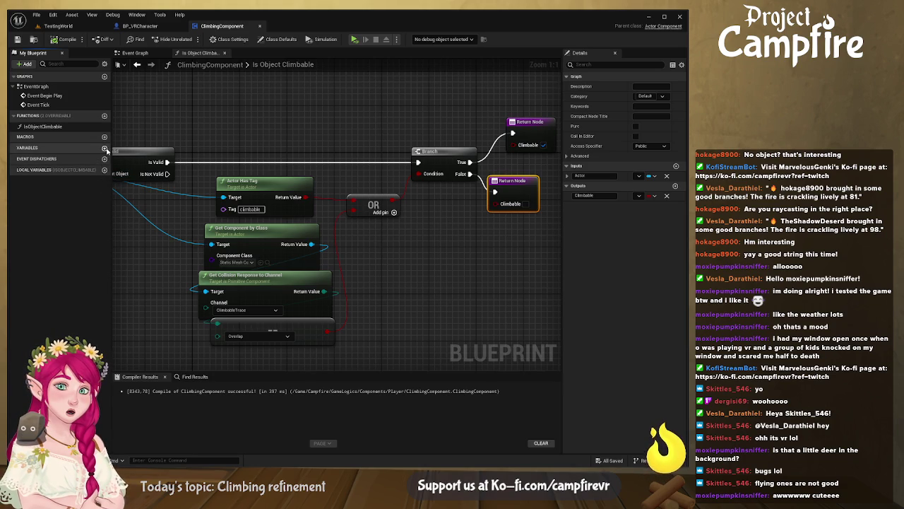
# Step: Add Float variables LeftHandStamina and RightHandStamina
pyautogui.write('LeftHandStamina')
pyautogui.press('Return')
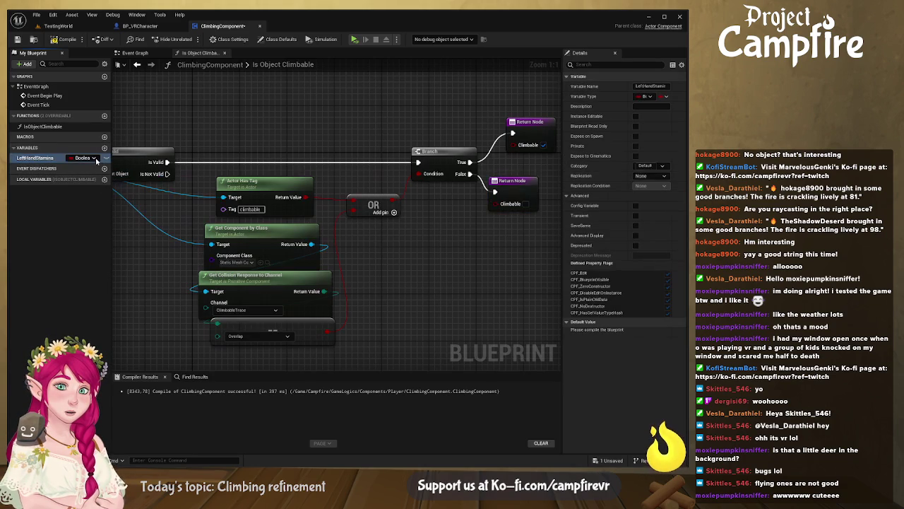
pyautogui.click(79, 157)
pyautogui.click(111, 205)
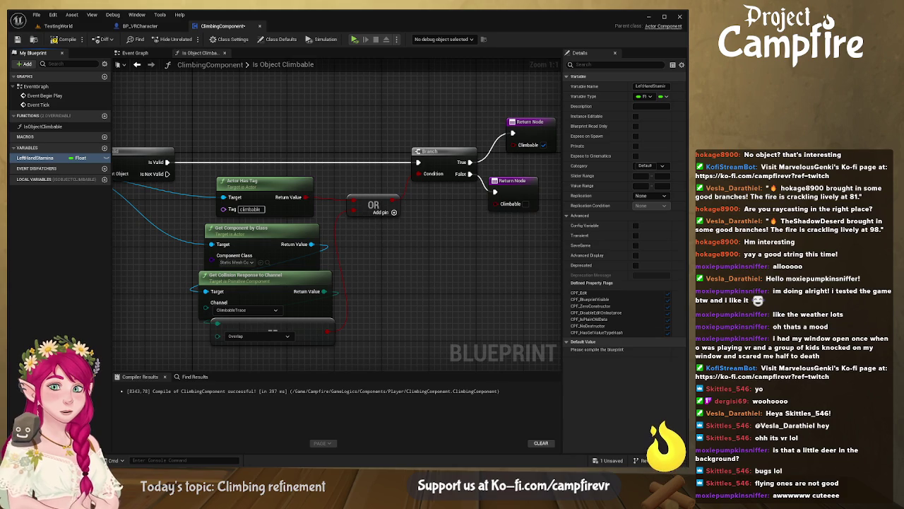
pyautogui.click(105, 148)
pyautogui.write('RightHandStamina')
pyautogui.press('Return')
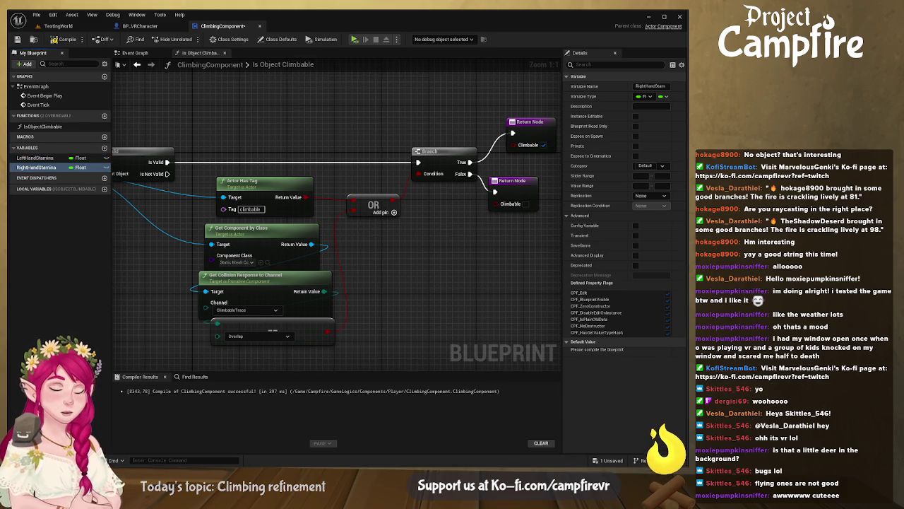
# Step: Add Boolean variables LeftHandIsGripping and RightHandIsGripping
pyautogui.click(104, 147)
pyautogui.write('LeftHandIsGripping')
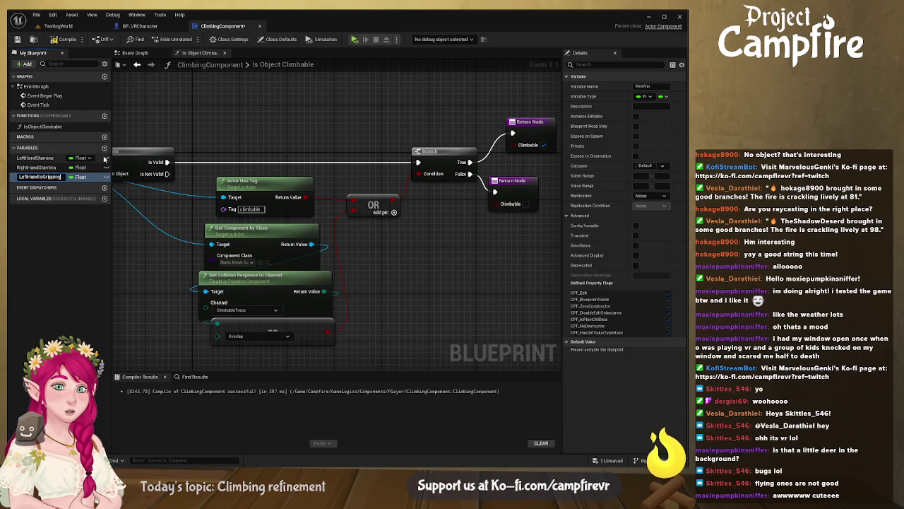
pyautogui.press('Return')
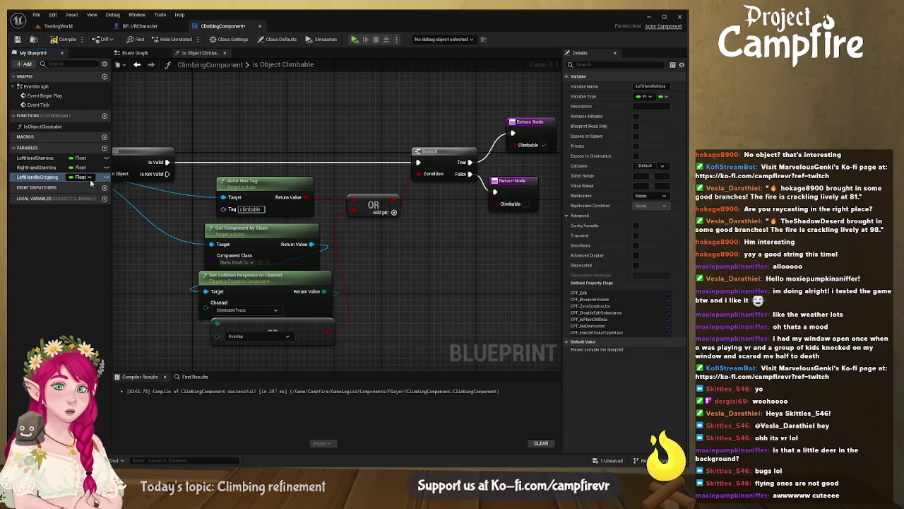
pyautogui.click(89, 177)
pyautogui.click(95, 201)
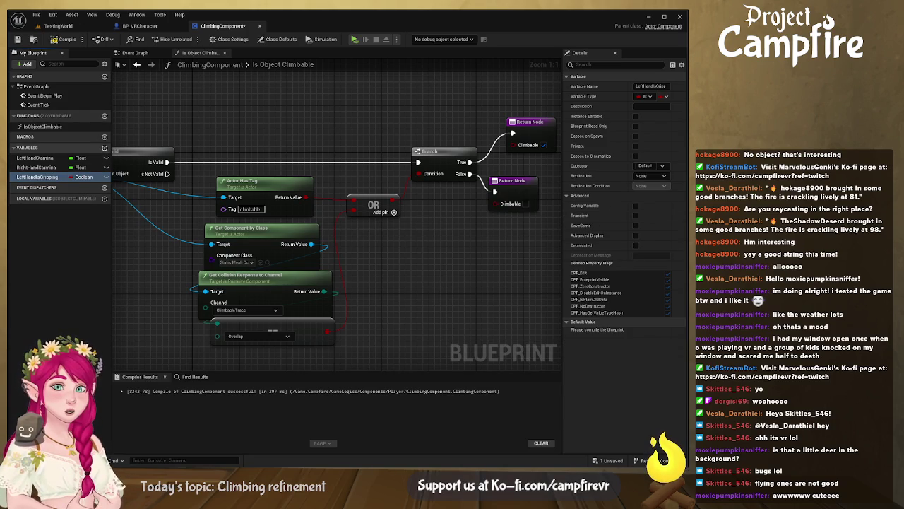
pyautogui.click(104, 148)
pyautogui.write('RightHandIsGripping')
pyautogui.press('Return')
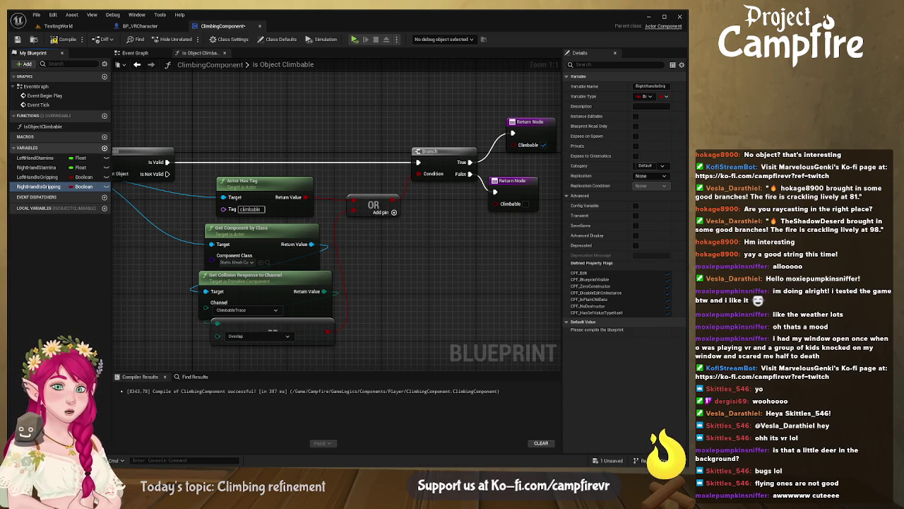
# Step: Add Boolean HandIsSupporting variables plus LeftHandIsTired and RightHandIsTired
pyautogui.click(104, 148)
pyautogui.write('RightHandIsSupporting')
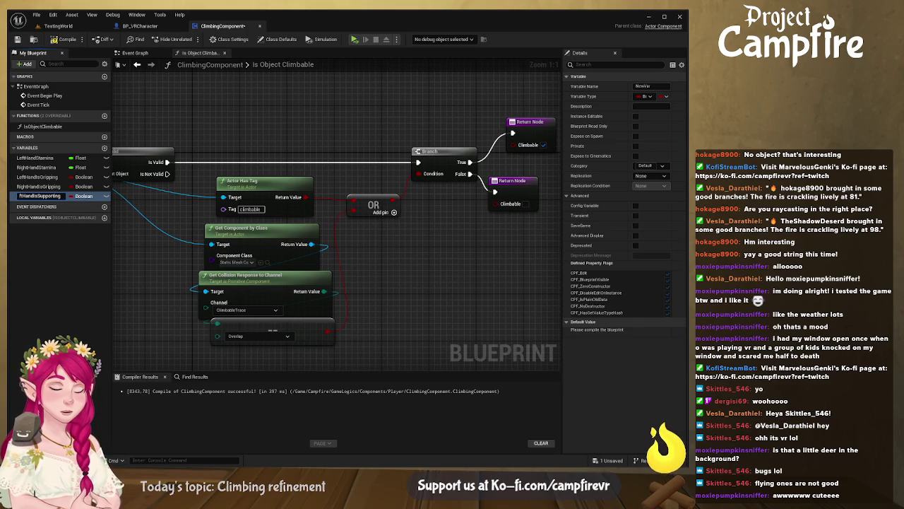
pyautogui.press('Return')
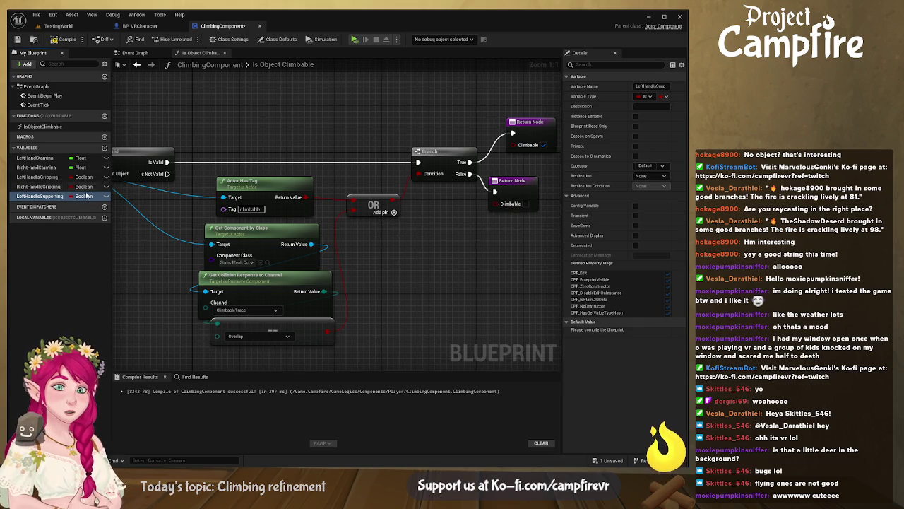
pyautogui.click(104, 148)
pyautogui.write('RightHandIsSupporting')
pyautogui.press('Return')
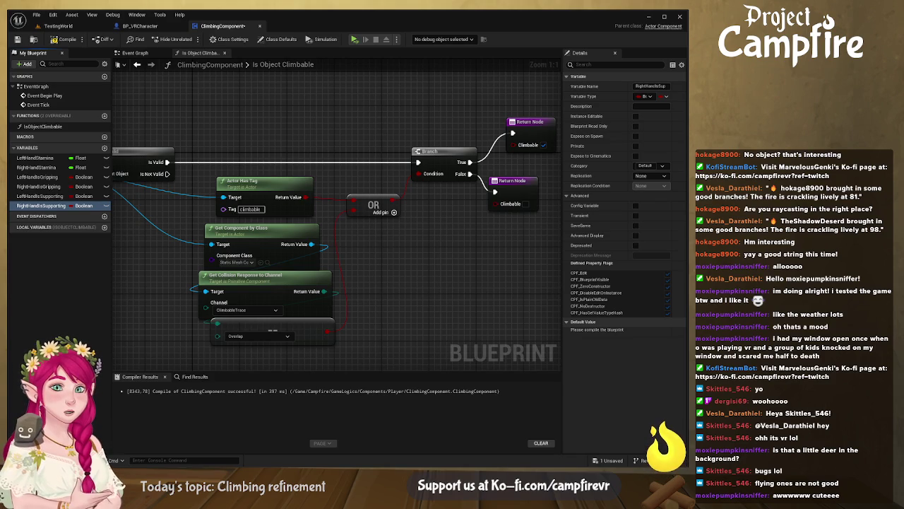
pyautogui.click(104, 147)
pyautogui.write('LeftHandIsTired')
pyautogui.press('Return')
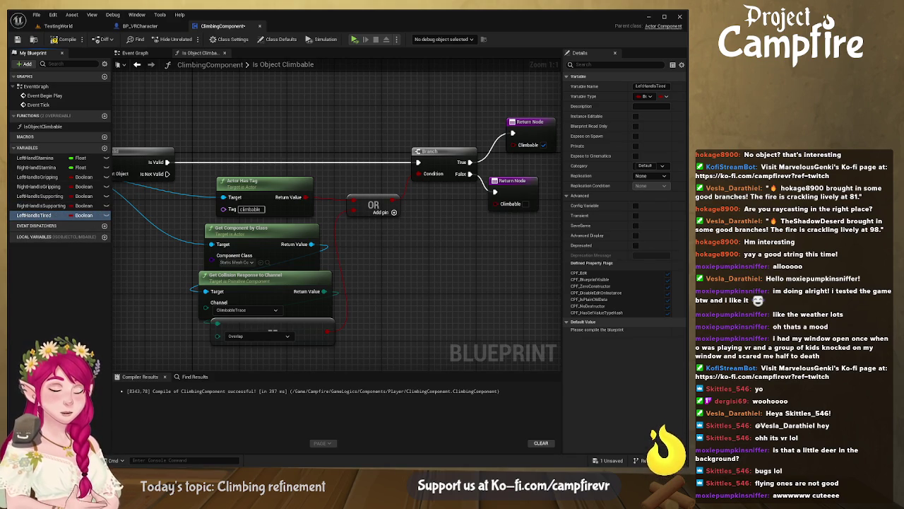
pyautogui.click(104, 147)
pyautogui.write('RightHandIsTired')
pyautogui.press('Return')
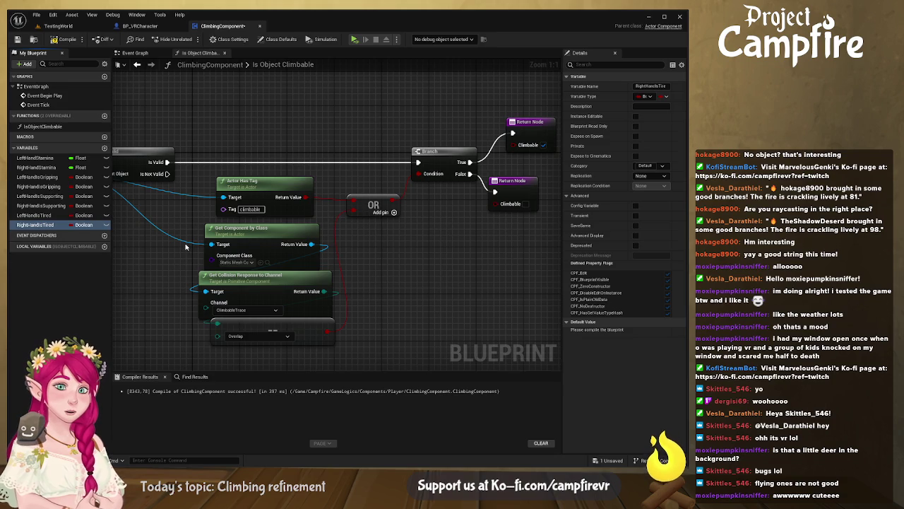
pyautogui.moveTo(183, 231)
pyautogui.mouseDown()
pyautogui.moveTo(395, 225)
pyautogui.moveTo(374, 233)
pyautogui.moveTo(380, 178)
pyautogui.mouseUp()
pyautogui.moveTo(289, 203); pyautogui.dragTo(227, 159)
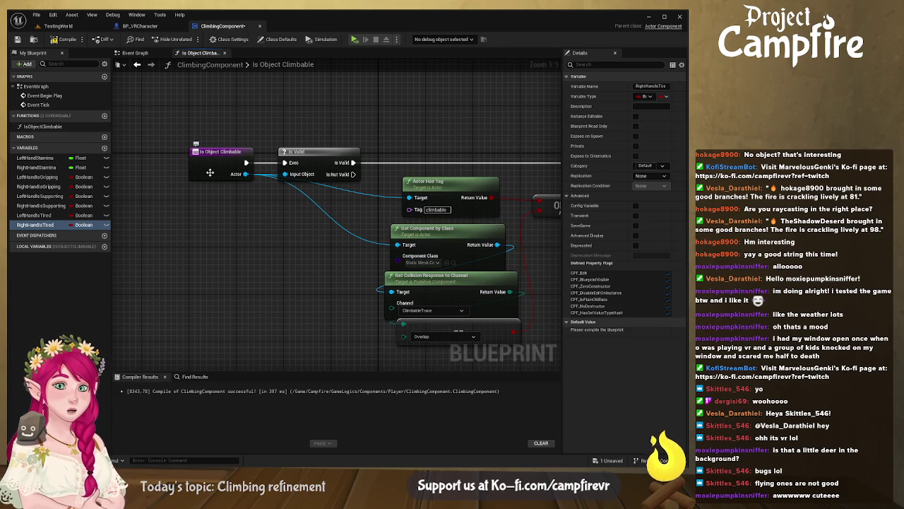
pyautogui.click(212, 167)
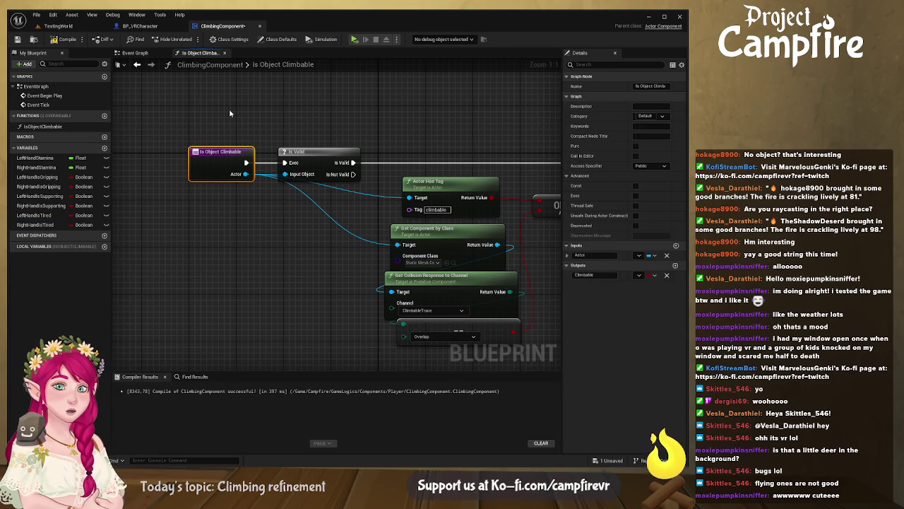
# Step: In Get Nearest Overlapping Object, reposition the two Is Object Climbable nodes beside the Branches
pyautogui.click(140, 26)
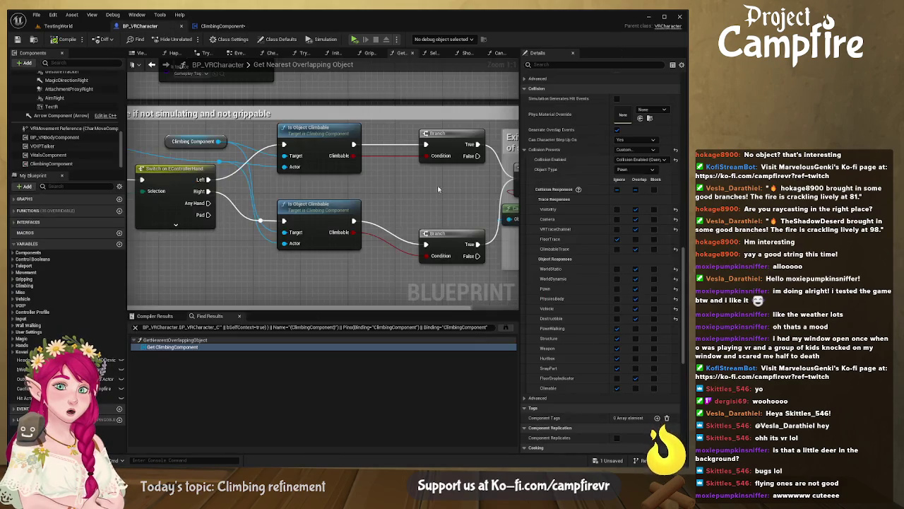
pyautogui.scroll(3, 339, 173)
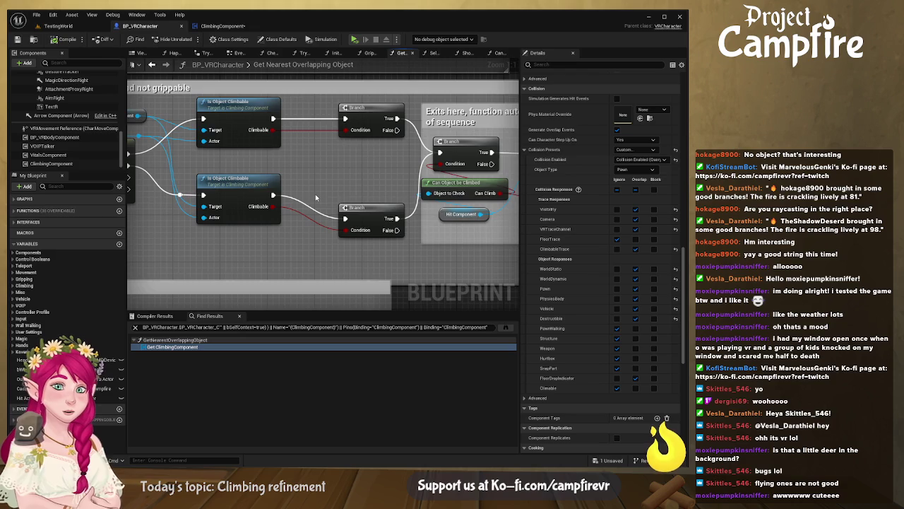
pyautogui.moveTo(315, 194); pyautogui.dragTo(248, 181)
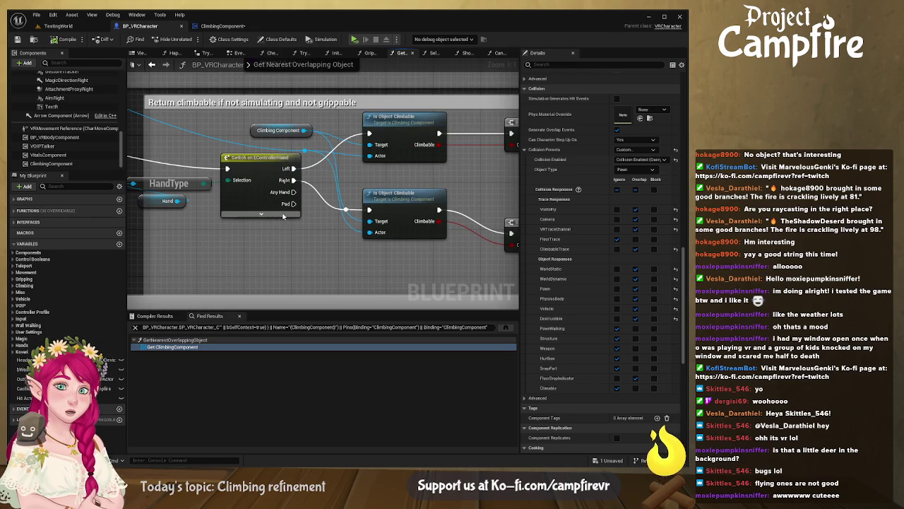
pyautogui.moveTo(283, 218)
pyautogui.mouseDown()
pyautogui.moveTo(169, 205)
pyautogui.moveTo(252, 210)
pyautogui.mouseUp()
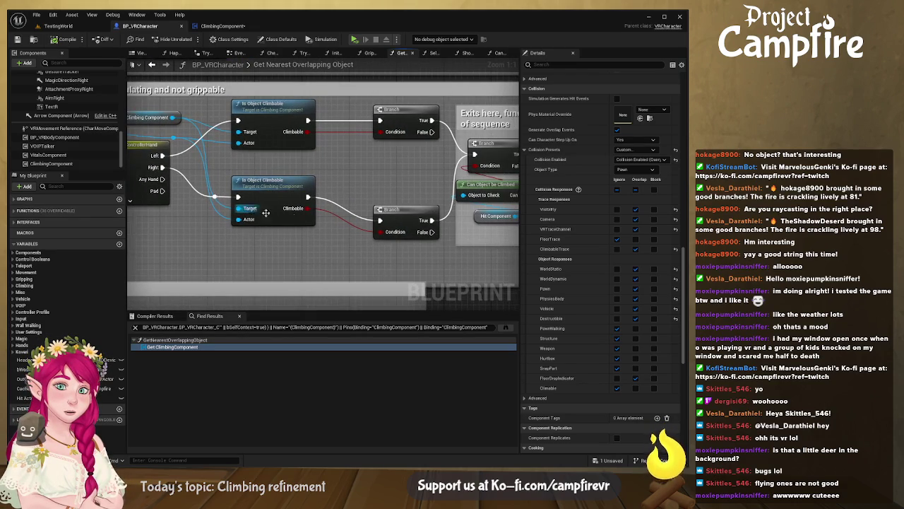
pyautogui.click(412, 113)
pyautogui.moveTo(238, 180)
pyautogui.mouseDown()
pyautogui.moveTo(238, 204)
pyautogui.moveTo(210, 205)
pyautogui.moveTo(200, 222)
pyautogui.mouseUp()
pyautogui.moveTo(274, 210); pyautogui.dragTo(250, 210)
pyautogui.moveTo(292, 106); pyautogui.dragTo(266, 106)
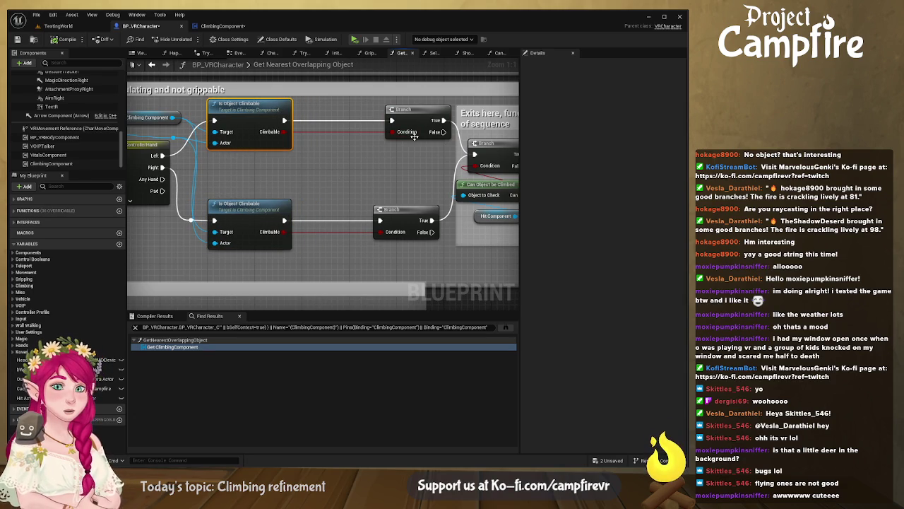
pyautogui.moveTo(396, 173)
pyautogui.mouseDown()
pyautogui.moveTo(264, 174)
pyautogui.moveTo(365, 185)
pyautogui.mouseUp()
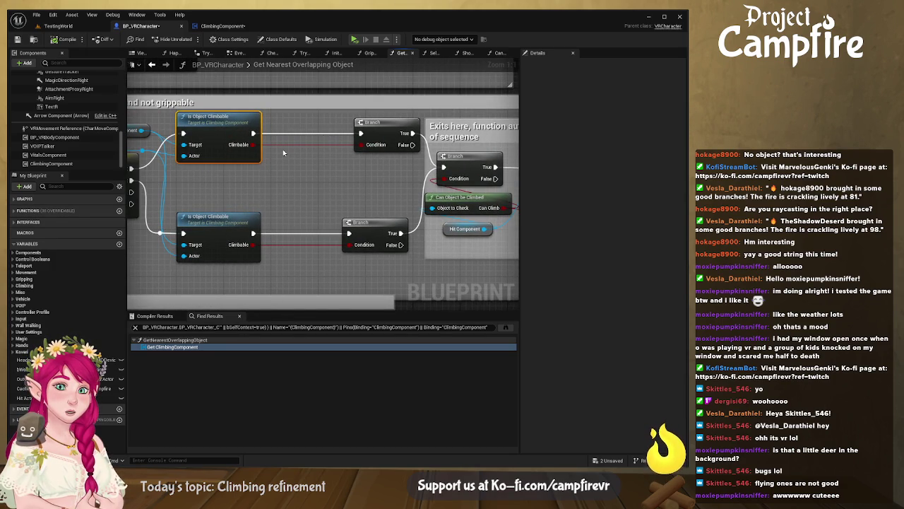
pyautogui.moveTo(269, 156); pyautogui.dragTo(366, 159)
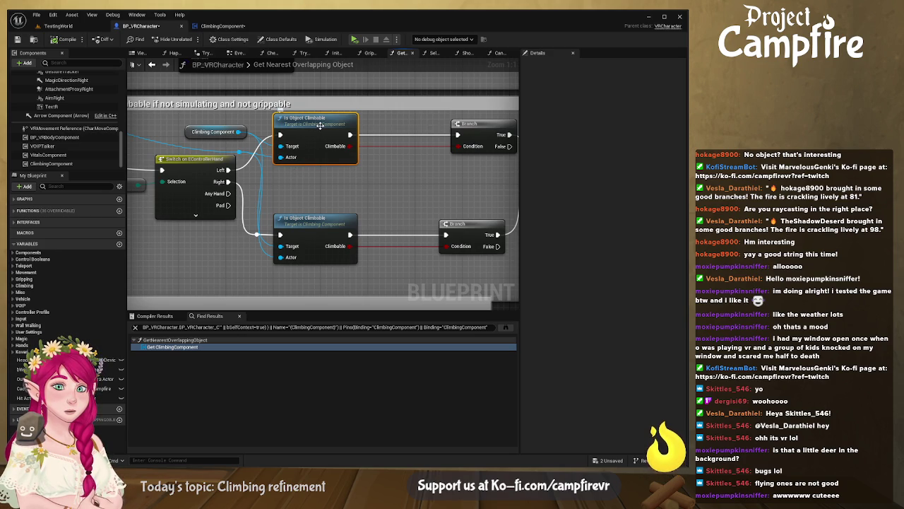
pyautogui.moveTo(320, 125)
pyautogui.mouseDown()
pyautogui.moveTo(438, 113)
pyautogui.moveTo(426, 117)
pyautogui.mouseUp()
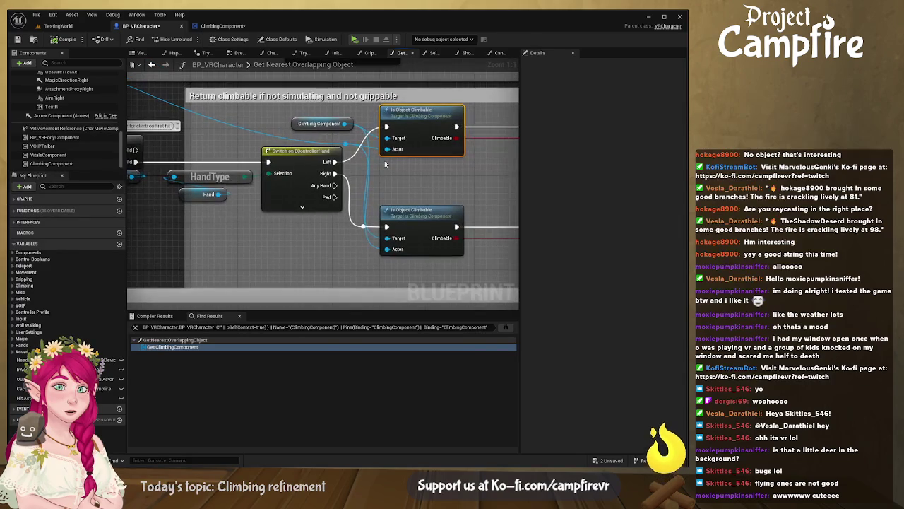
# Step: Switch to BP_VRCharacter's Event Graph showing the Trigger Grip or Drop logic
pyautogui.click(58, 26)
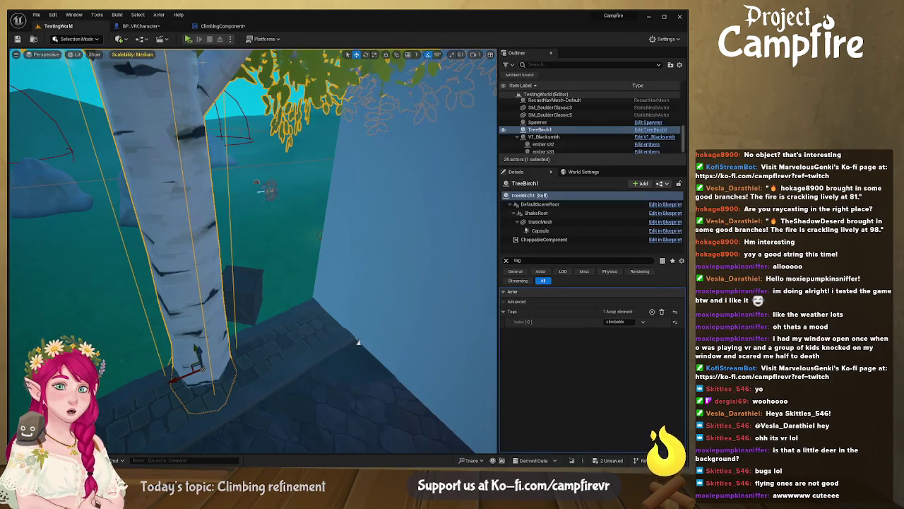
pyautogui.click(153, 27)
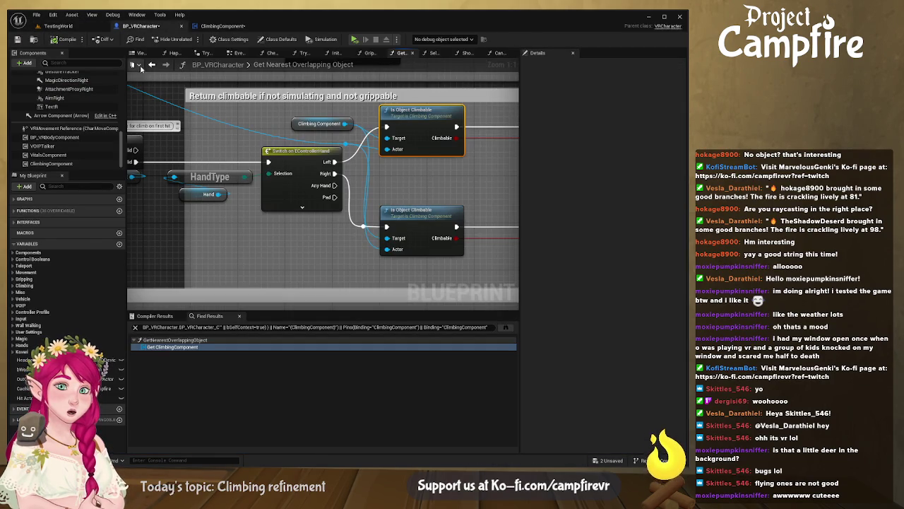
pyautogui.click(140, 53)
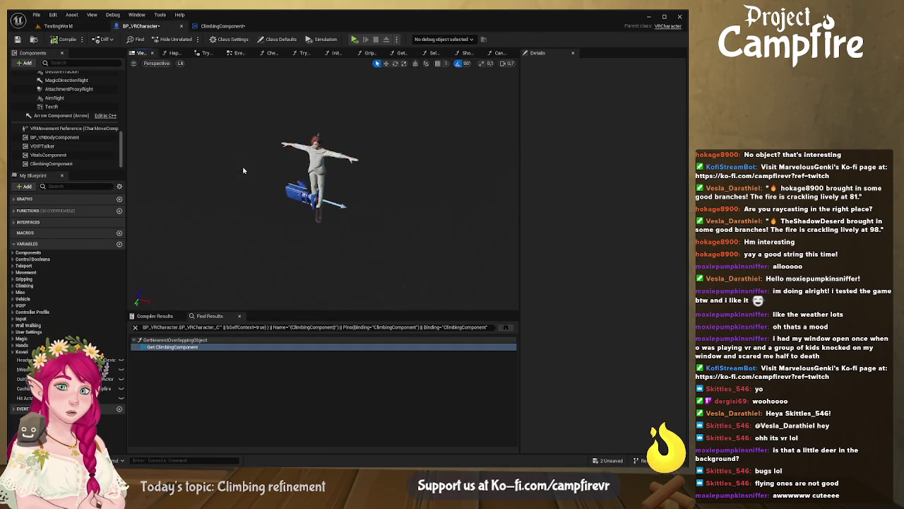
pyautogui.click(238, 54)
pyautogui.scroll(-8, 239, 137)
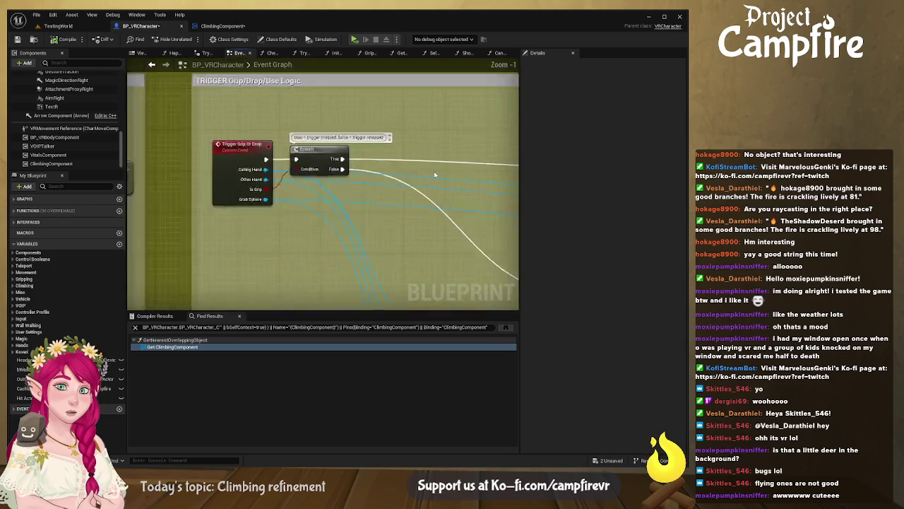
# Step: Browse the Event Graph, Can Object be Climbed and Select Object from Hit Array functions
pyautogui.moveTo(463, 160)
pyautogui.mouseDown()
pyautogui.moveTo(435, 148)
pyautogui.moveTo(495, 244)
pyautogui.moveTo(381, 198)
pyautogui.moveTo(327, 220)
pyautogui.mouseUp()
pyautogui.scroll(2, 403, 179)
pyautogui.scroll(6, 327, 223)
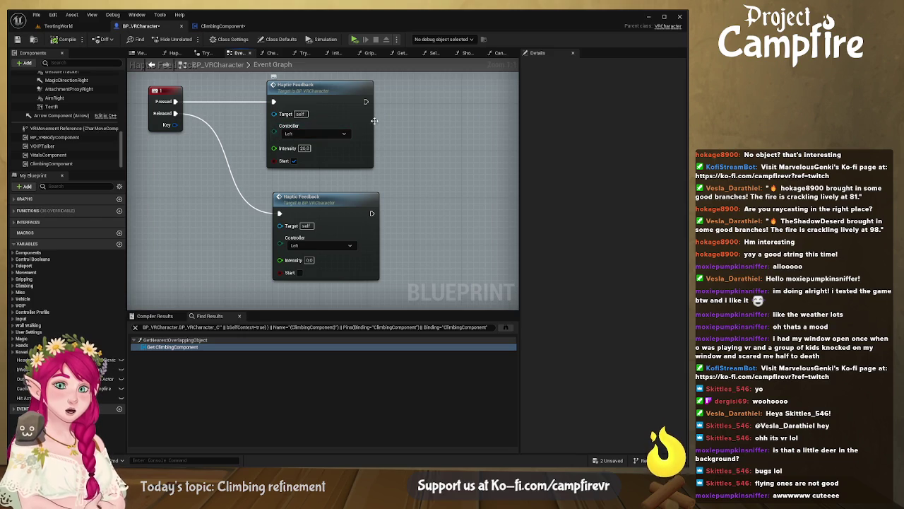
pyautogui.click(465, 54)
pyautogui.click(500, 54)
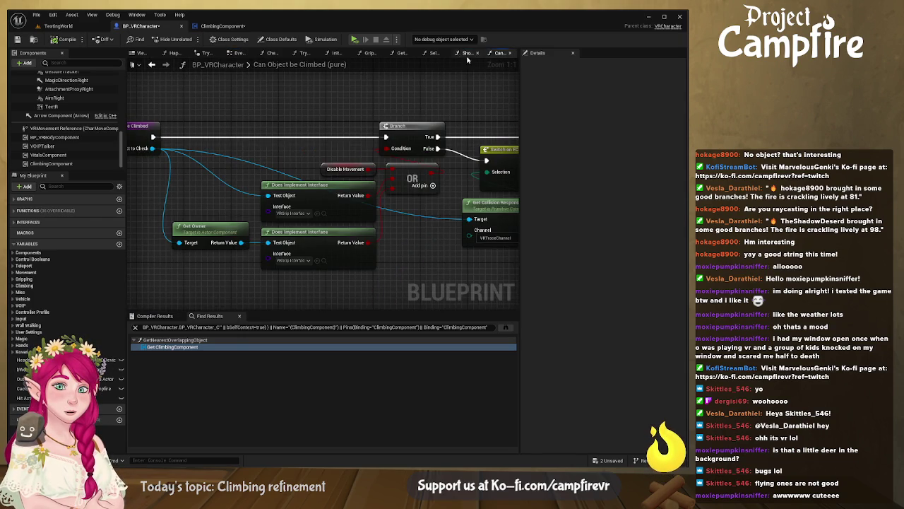
pyautogui.click(431, 53)
# Step: From Get Nearest Overlapping Object, open Is Object Climbable and select its entry node
pyautogui.click(303, 54)
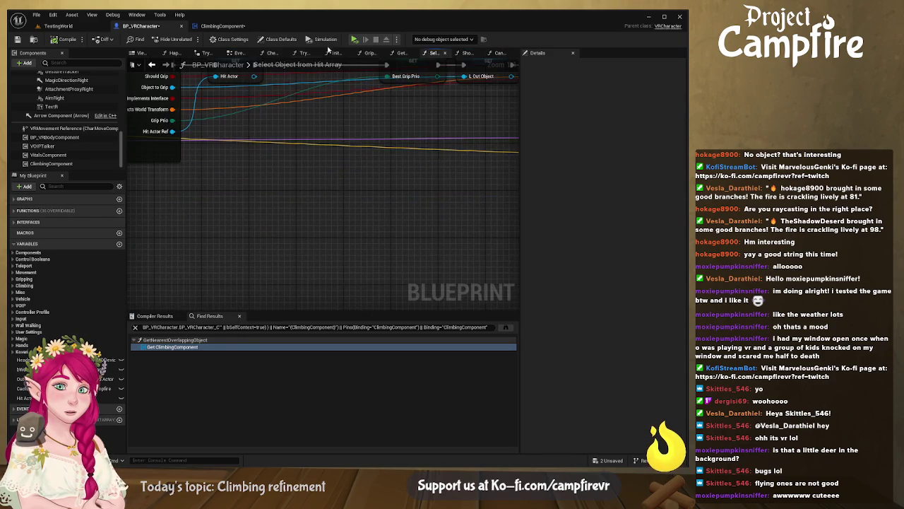
pyautogui.click(400, 53)
pyautogui.moveTo(401, 74); pyautogui.dragTo(365, 106)
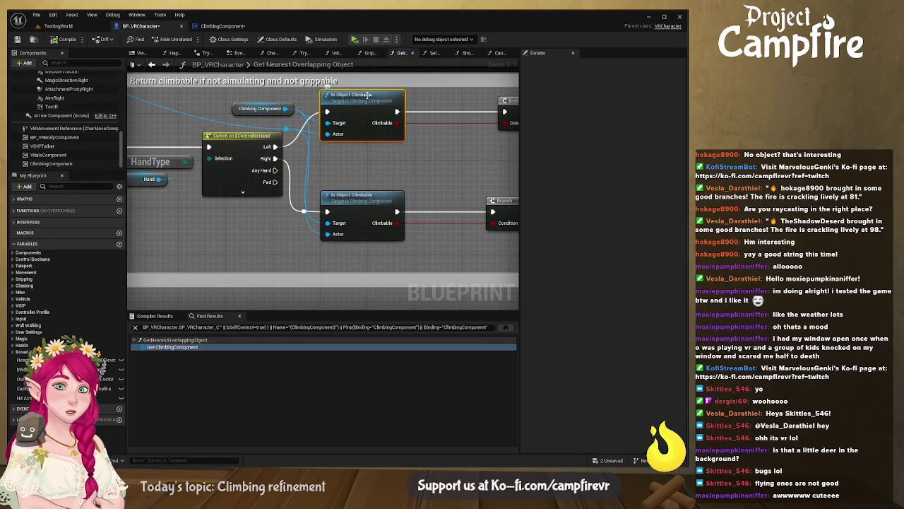
pyautogui.doubleClick(371, 97)
pyautogui.click(231, 151)
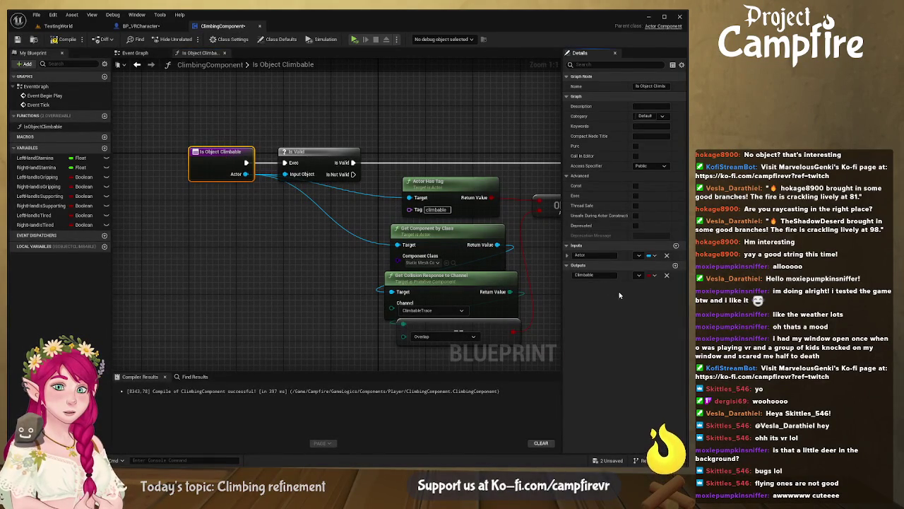
# Step: Add a second input parameter named Hand to Is Object Climbable, next to Actor
pyautogui.click(676, 247)
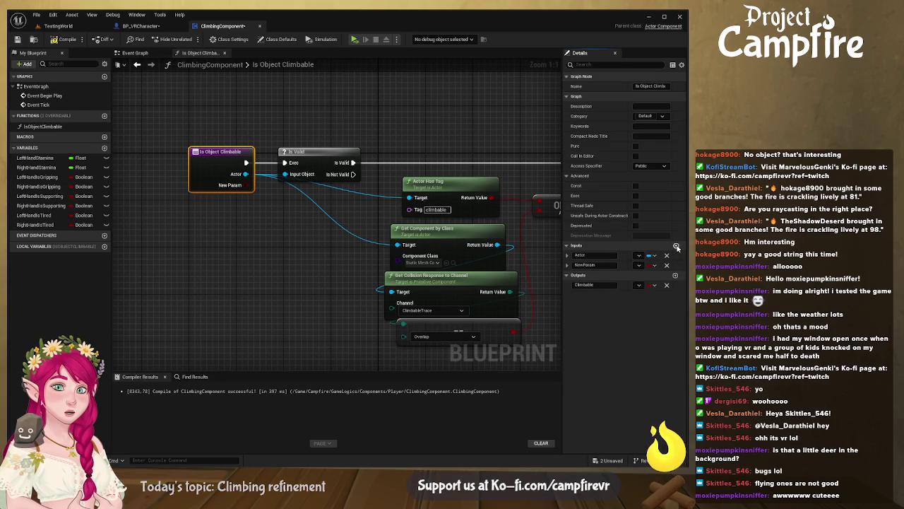
pyautogui.doubleClick(602, 265)
pyautogui.write('Hand')
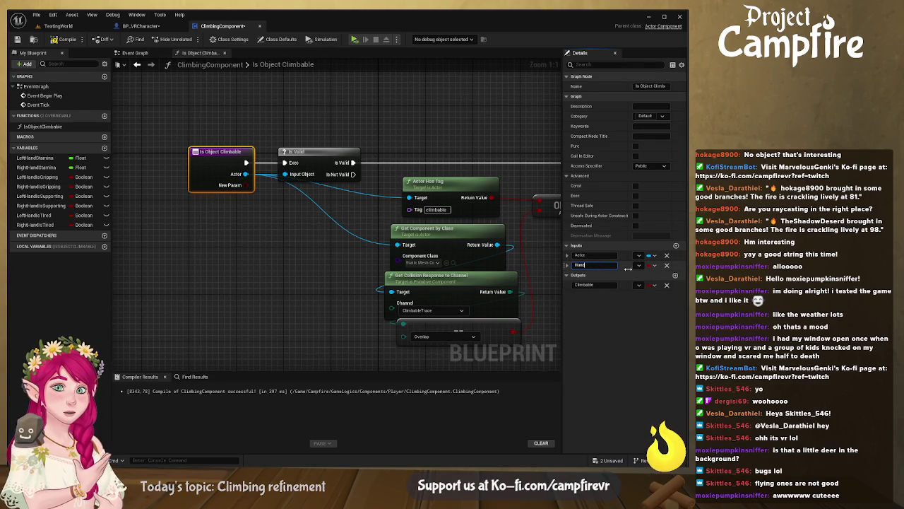
pyautogui.press('Return')
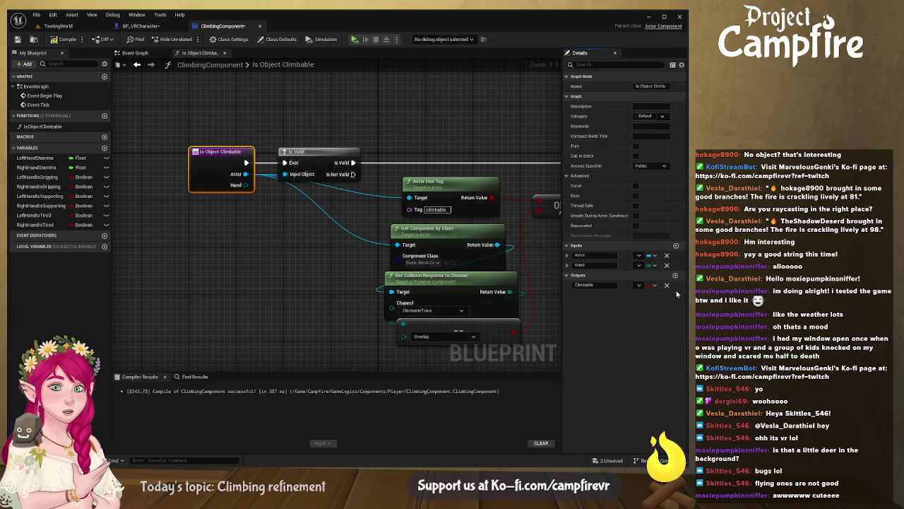
pyautogui.moveTo(287, 219); pyautogui.dragTo(283, 227)
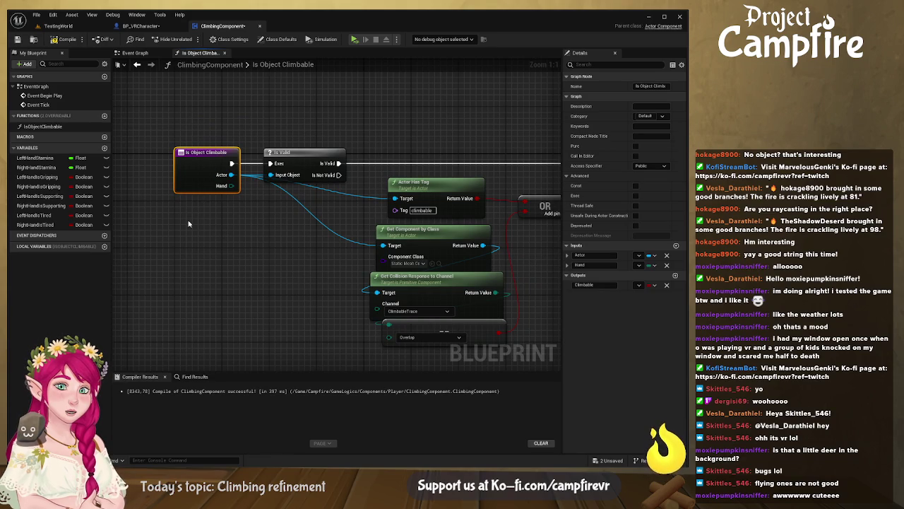
pyautogui.moveTo(242, 210)
pyautogui.mouseDown()
pyautogui.moveTo(183, 206)
pyautogui.moveTo(162, 180)
pyautogui.moveTo(118, 161)
pyautogui.mouseUp()
# Step: Feed Hand into a Switch on EControllerHand run from the Branch's True output
pyautogui.moveTo(473, 147)
pyautogui.mouseDown()
pyautogui.moveTo(371, 196)
pyautogui.moveTo(337, 194)
pyautogui.mouseUp()
pyautogui.moveTo(383, 127); pyautogui.dragTo(537, 127)
pyautogui.moveTo(383, 137); pyautogui.dragTo(311, 140)
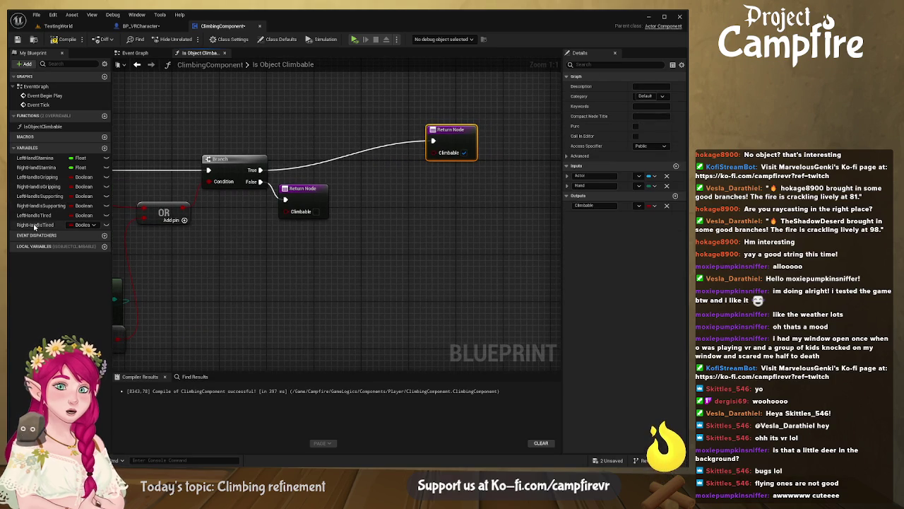
pyautogui.moveTo(134, 212); pyautogui.dragTo(480, 203)
pyautogui.moveTo(199, 182)
pyautogui.mouseDown()
pyautogui.moveTo(559, 130)
pyautogui.moveTo(352, 132)
pyautogui.mouseUp()
pyautogui.moveTo(396, 106)
pyautogui.mouseDown()
pyautogui.moveTo(405, 83)
pyautogui.moveTo(352, 122)
pyautogui.mouseUp()
pyautogui.moveTo(269, 177); pyautogui.dragTo(306, 130)
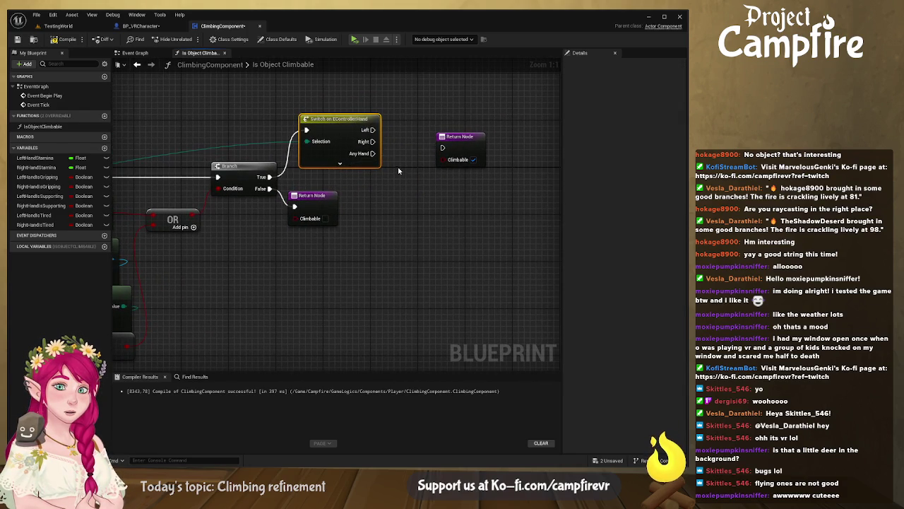
pyautogui.moveTo(280, 175); pyautogui.dragTo(504, 149)
pyautogui.doubleClick(358, 138)
pyautogui.moveTo(364, 149)
pyautogui.mouseDown()
pyautogui.moveTo(453, 147)
pyautogui.moveTo(393, 125)
pyautogui.moveTo(240, 119)
pyautogui.moveTo(204, 128)
pyautogui.mouseUp()
pyautogui.moveTo(375, 138); pyautogui.dragTo(242, 133)
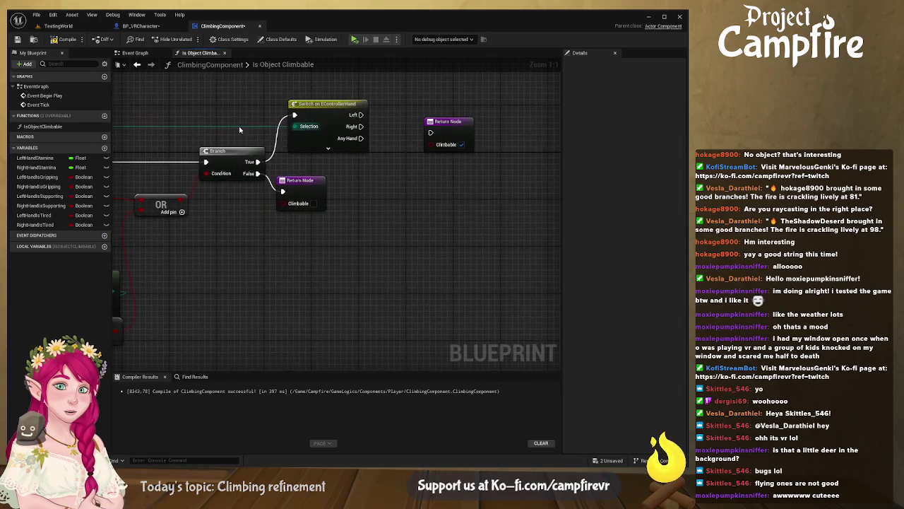
pyautogui.moveTo(303, 181)
pyautogui.mouseDown()
pyautogui.moveTo(301, 234)
pyautogui.moveTo(317, 238)
pyautogui.mouseUp()
pyautogui.moveTo(340, 190); pyautogui.dragTo(245, 228)
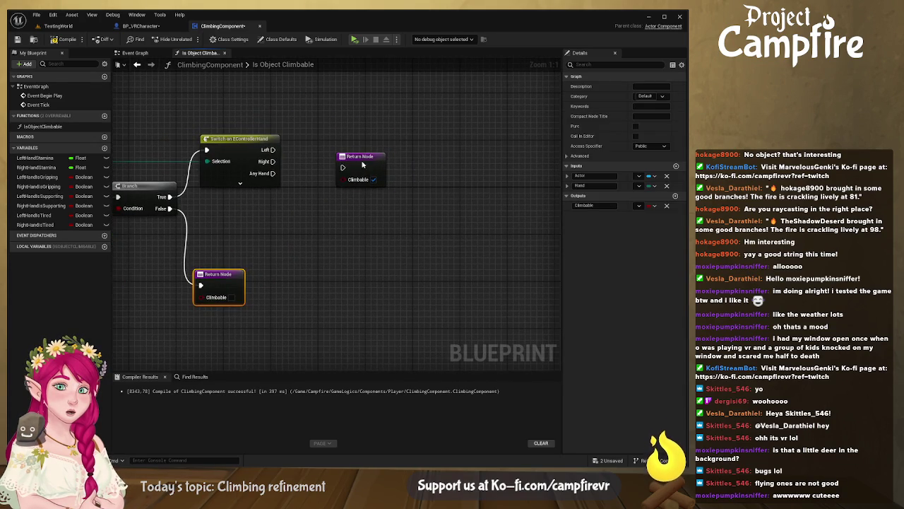
pyautogui.moveTo(358, 164); pyautogui.dragTo(404, 150)
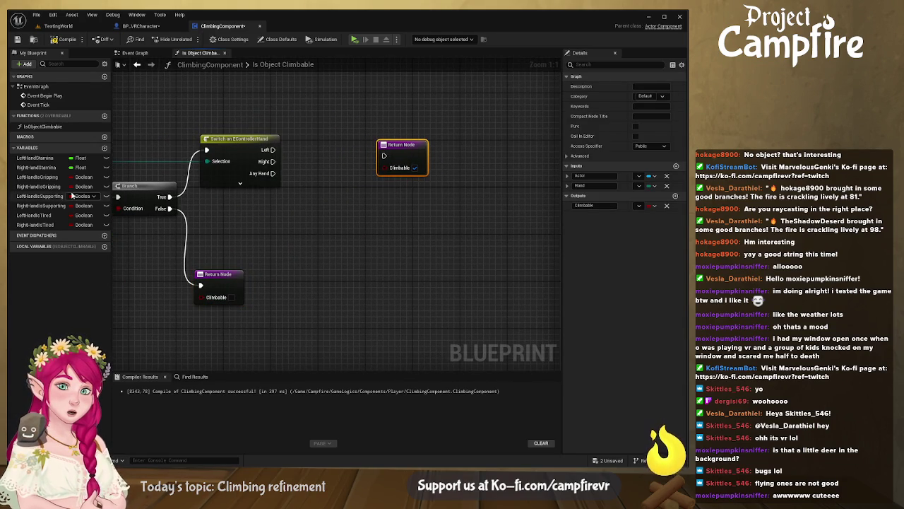
# Step: Set Left/Right Hand Is Gripping on the Left/Right cases, wire both to Return Node, compile
pyautogui.click(28, 178)
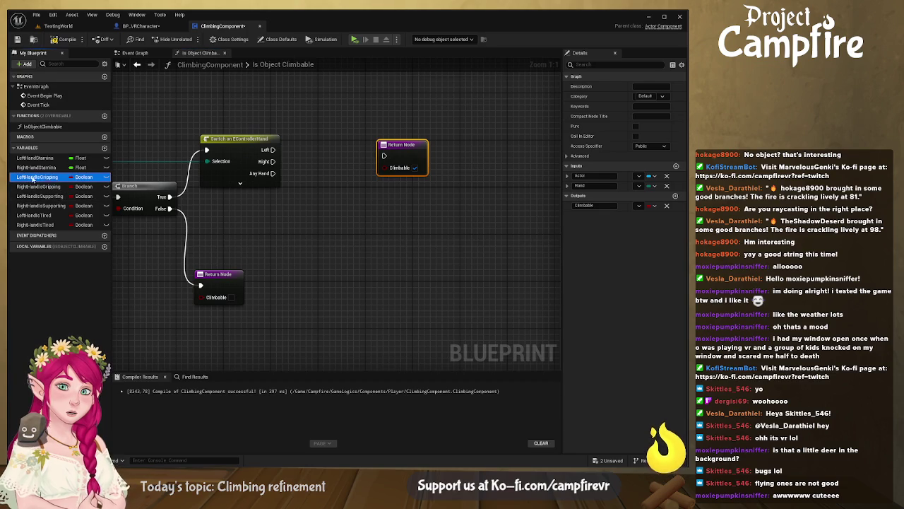
pyautogui.click(334, 154)
pyautogui.moveTo(272, 149); pyautogui.dragTo(379, 128)
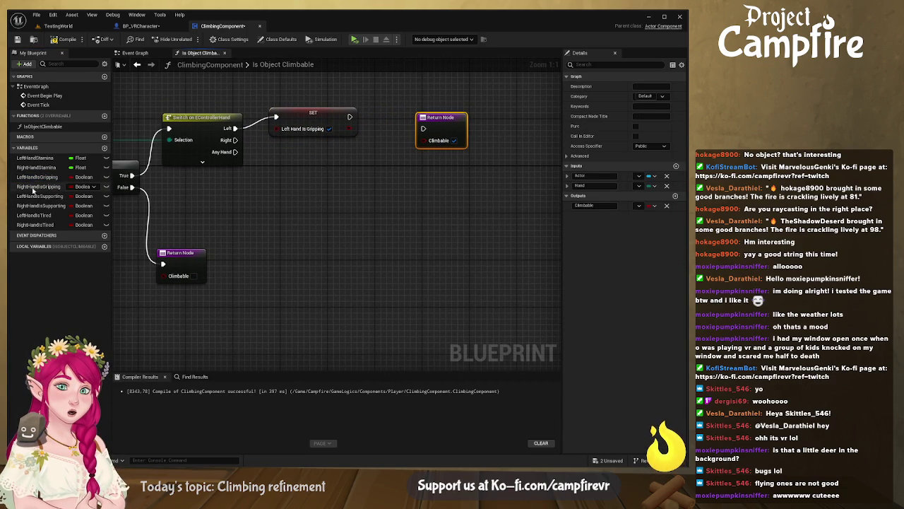
pyautogui.click(39, 186)
pyautogui.click(273, 150)
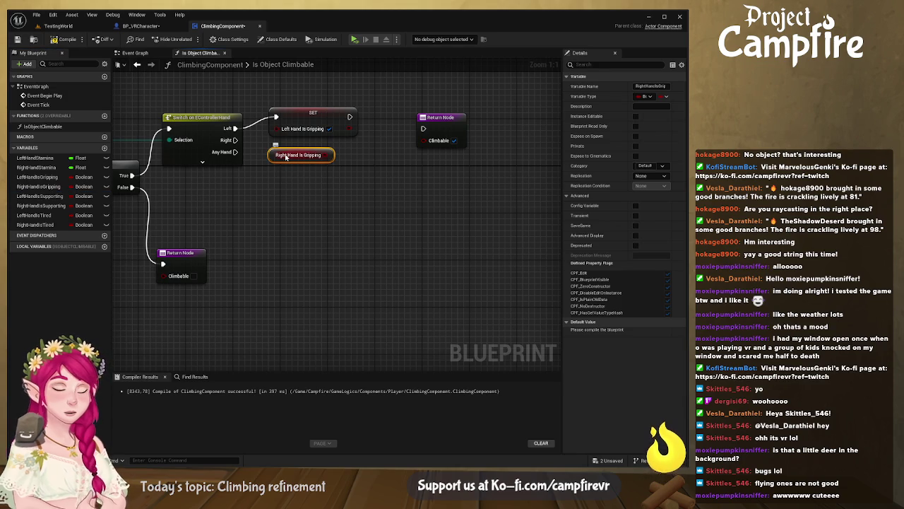
pyautogui.click(285, 157)
pyautogui.moveTo(38, 188)
pyautogui.mouseDown()
pyautogui.moveTo(321, 156)
pyautogui.moveTo(290, 157)
pyautogui.moveTo(310, 175)
pyautogui.moveTo(298, 159)
pyautogui.moveTo(236, 139)
pyautogui.mouseUp()
pyautogui.moveTo(327, 156); pyautogui.dragTo(309, 150)
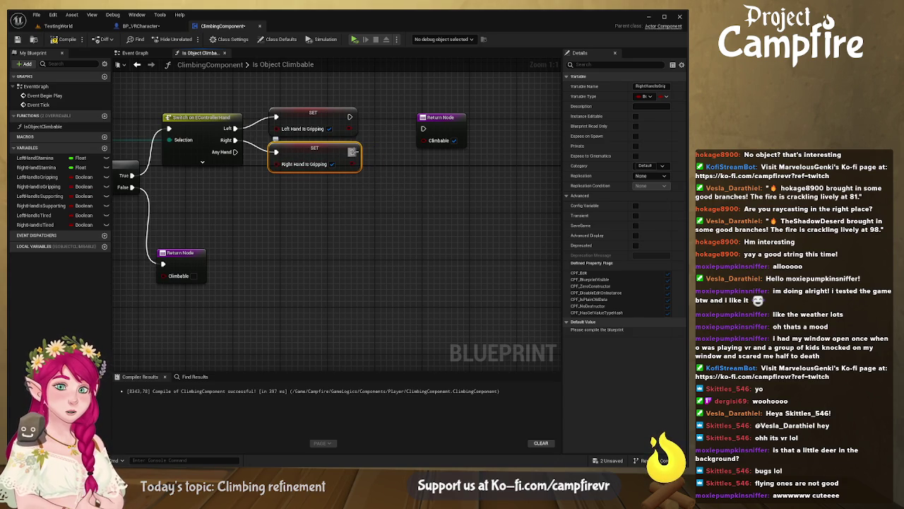
pyautogui.moveTo(353, 152); pyautogui.dragTo(423, 129)
pyautogui.moveTo(354, 118); pyautogui.dragTo(423, 129)
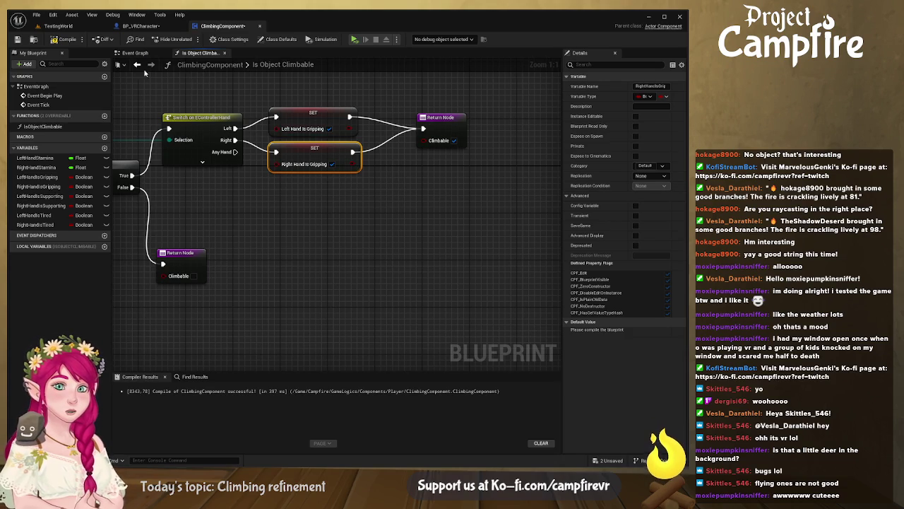
pyautogui.click(18, 39)
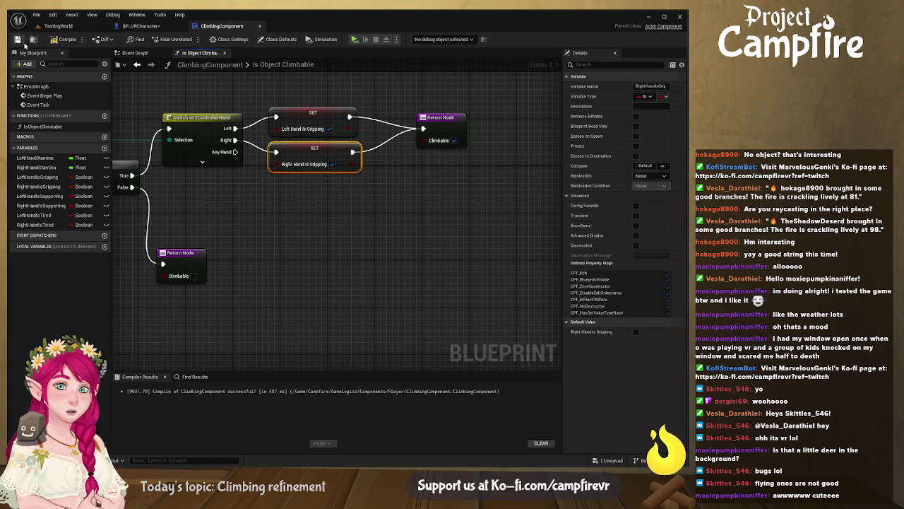
# Step: Move the Return Node right, paste then delete a Get Owner node, and recompile
pyautogui.moveTo(268, 224)
pyautogui.mouseDown()
pyautogui.moveTo(221, 255)
pyautogui.moveTo(207, 239)
pyautogui.mouseUp()
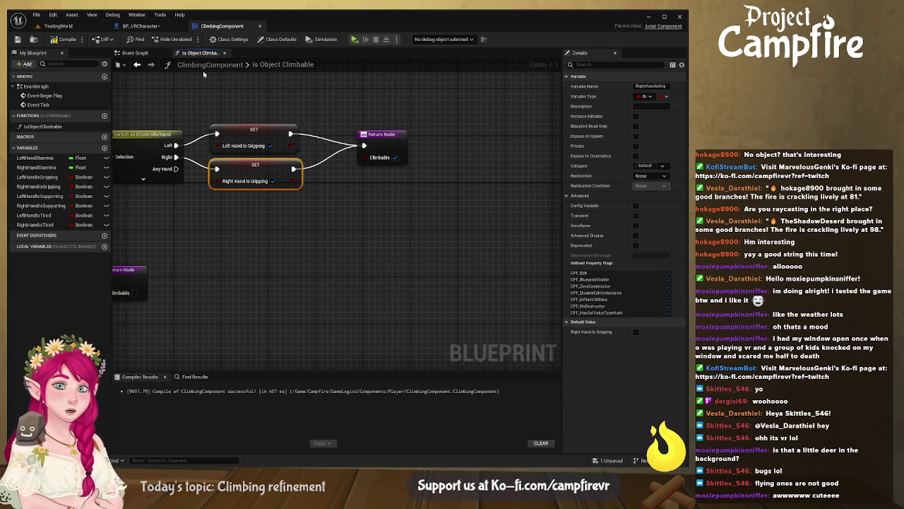
pyautogui.moveTo(355, 134); pyautogui.dragTo(442, 134)
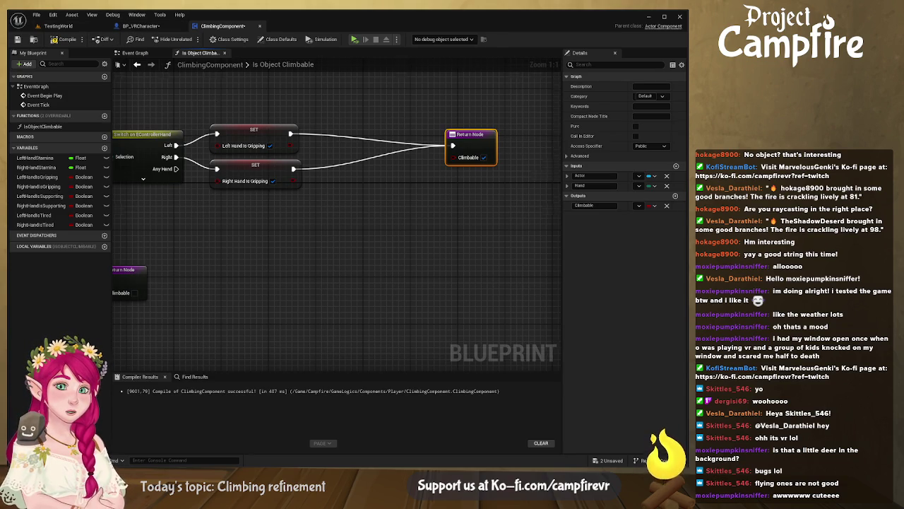
pyautogui.moveTo(216, 103); pyautogui.dragTo(272, 127)
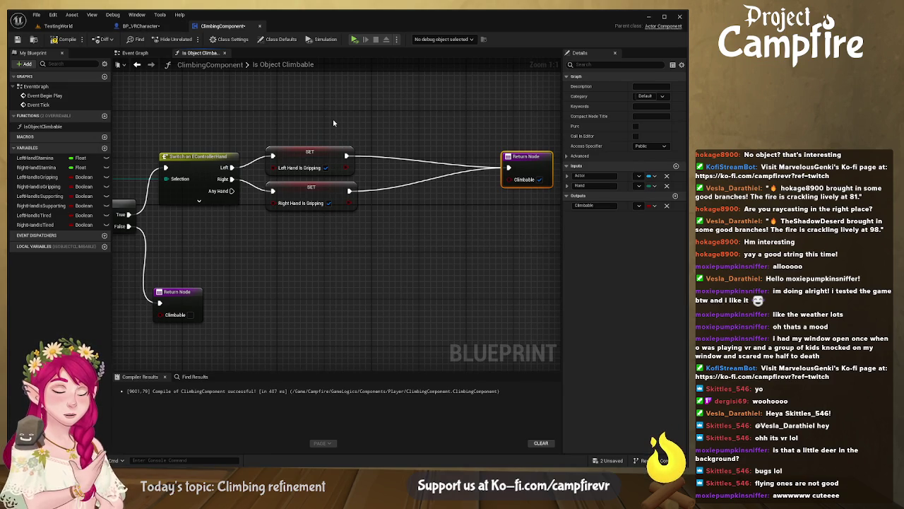
pyautogui.hotkey('ctrl', 'v')
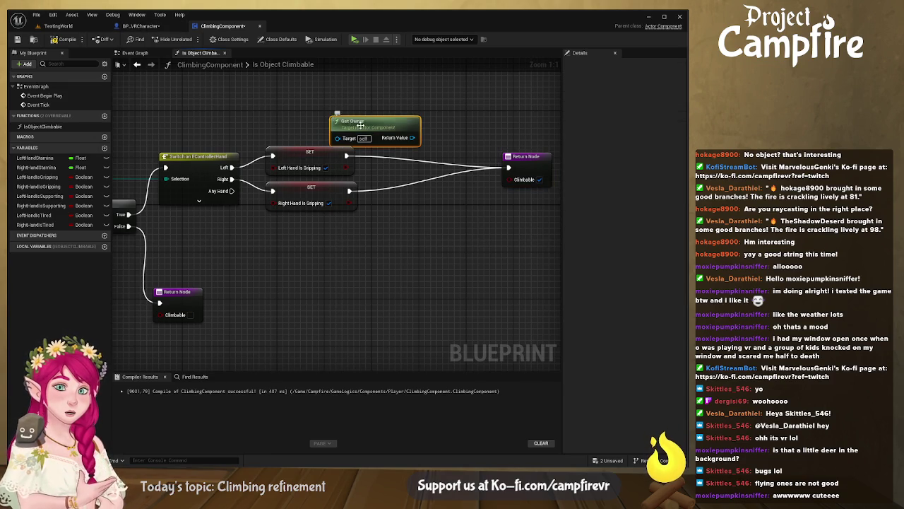
pyautogui.moveTo(336, 120); pyautogui.dragTo(390, 134)
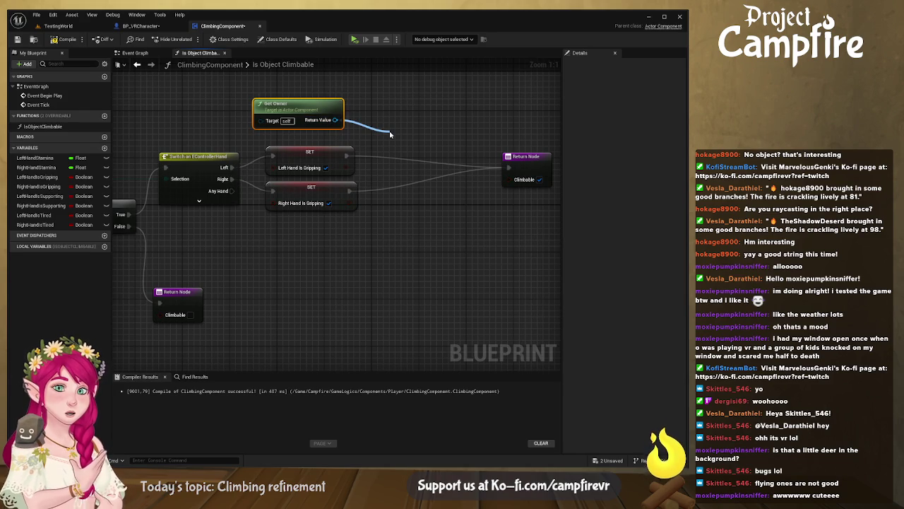
pyautogui.moveTo(390, 134); pyautogui.dragTo(387, 95)
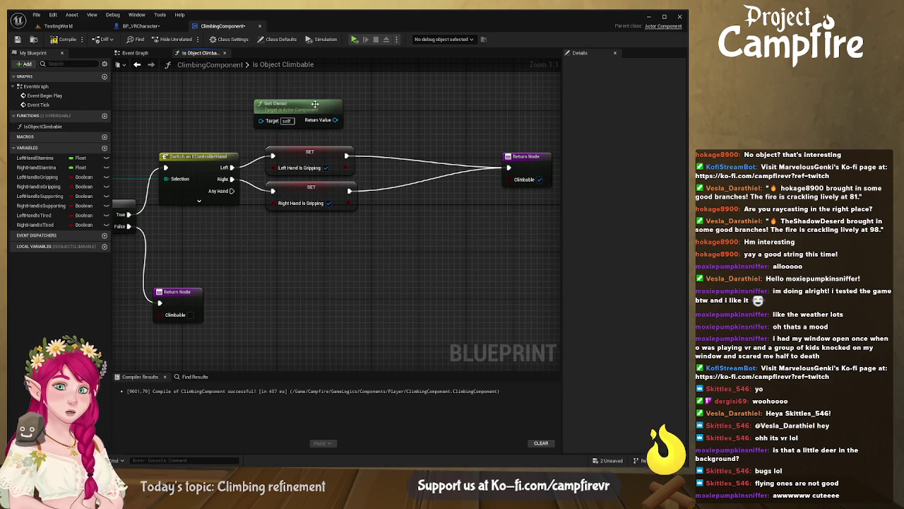
pyautogui.press('Delete')
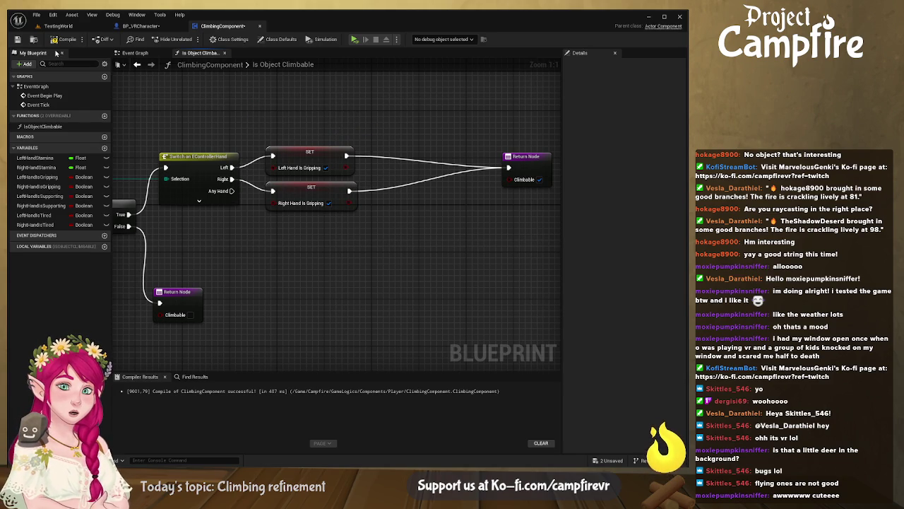
pyautogui.click(63, 39)
# Step: Save ClimbingComponent and close BP_VRCharacter's extra graph tabs, including Init Climbing
pyautogui.click(17, 40)
pyautogui.click(140, 26)
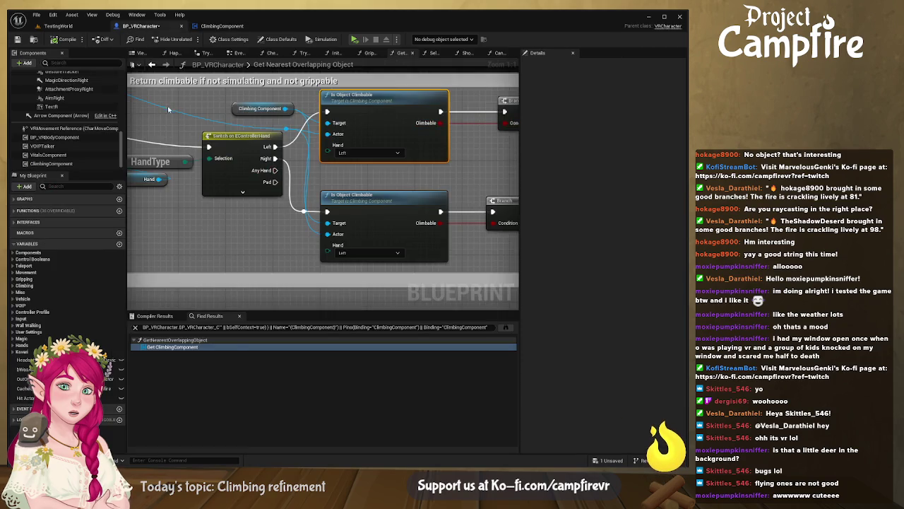
pyautogui.scroll(-8, 296, 93)
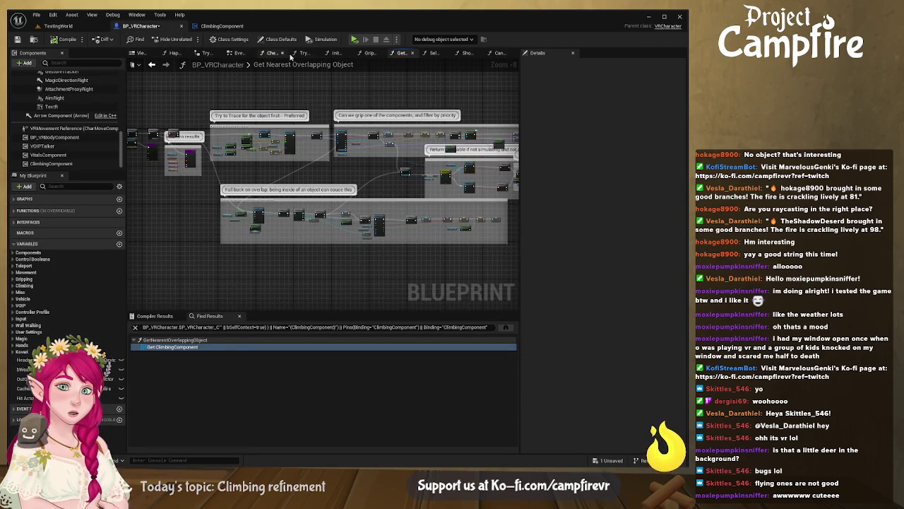
pyautogui.click(239, 54)
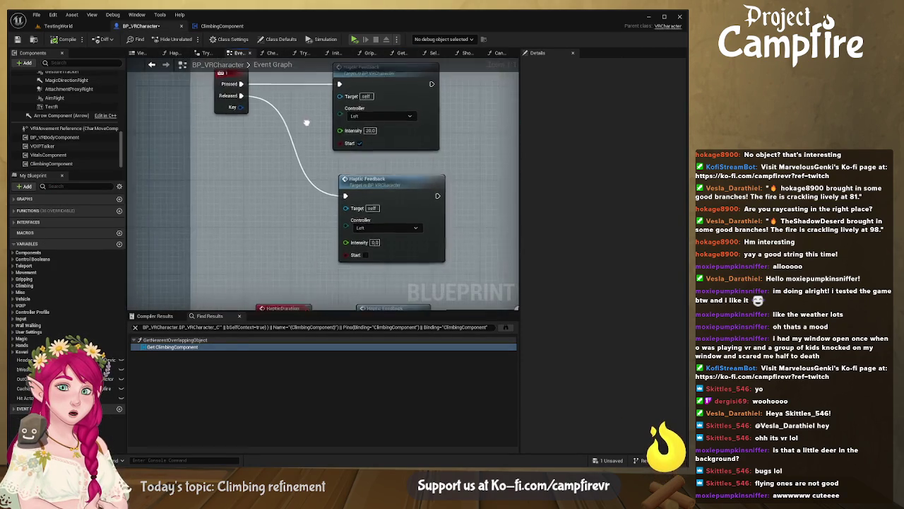
pyautogui.click(314, 54)
pyautogui.click(297, 54)
pyautogui.click(305, 56)
pyautogui.click(316, 53)
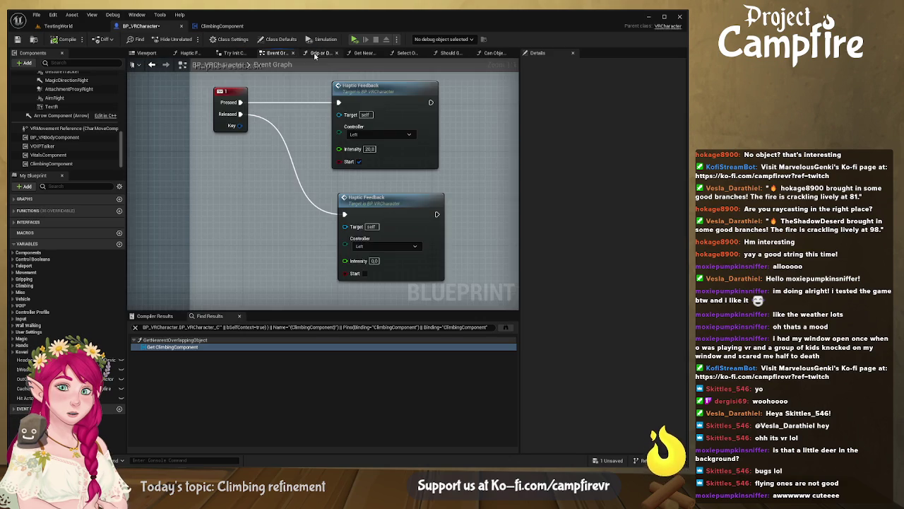
pyautogui.scroll(2, 278, 122)
pyautogui.scroll(-8, 278, 122)
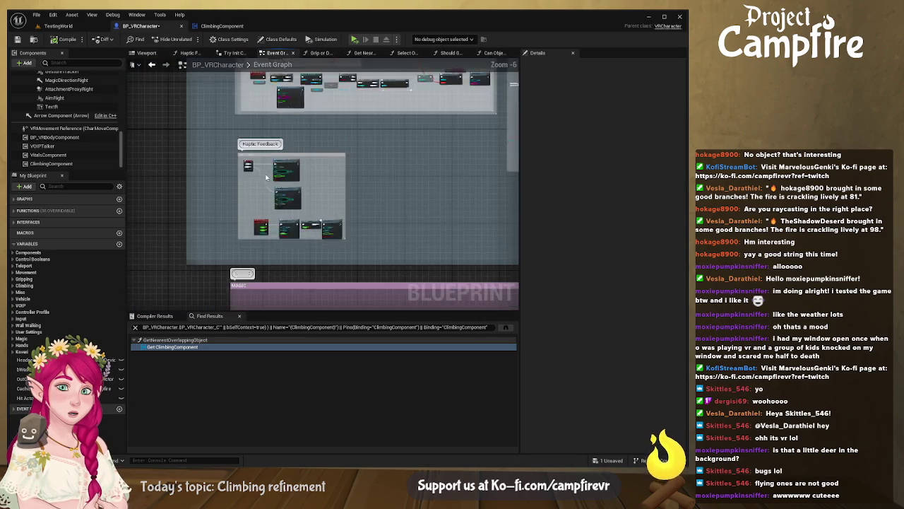
pyautogui.scroll(6, 308, 167)
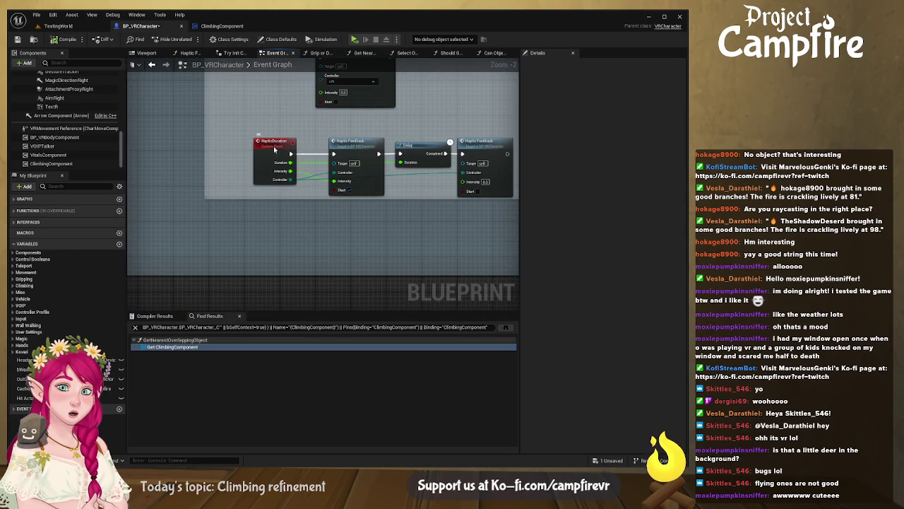
# Step: Open BP_VRCharacter's Haptic Feedback function from the Event Graph and save the blueprint
pyautogui.click(274, 146)
pyautogui.moveTo(346, 144); pyautogui.dragTo(248, 146)
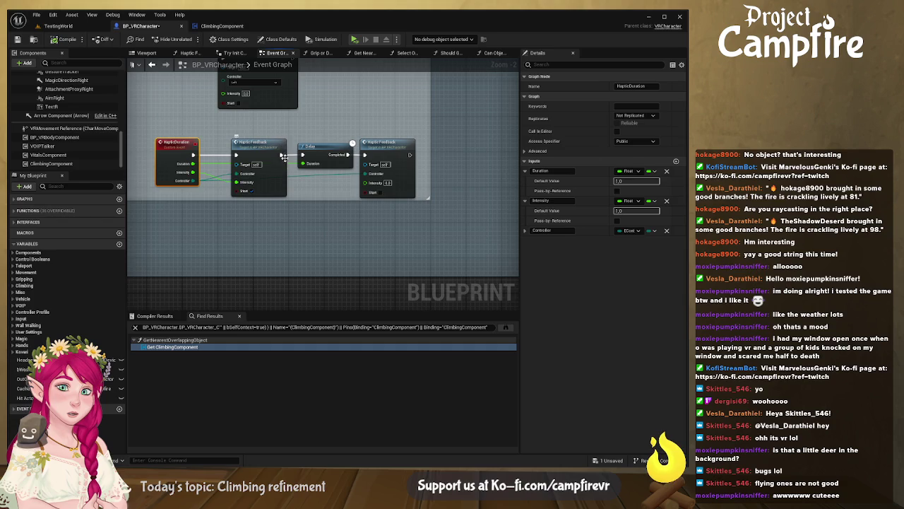
pyautogui.moveTo(195, 188)
pyautogui.mouseDown()
pyautogui.moveTo(312, 228)
pyautogui.moveTo(365, 269)
pyautogui.moveTo(373, 237)
pyautogui.mouseUp()
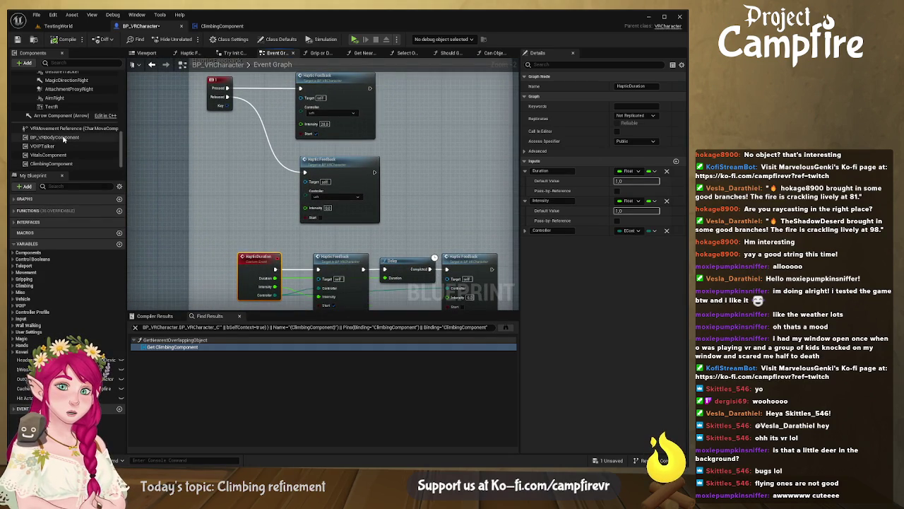
pyautogui.moveTo(340, 255); pyautogui.dragTo(295, 172)
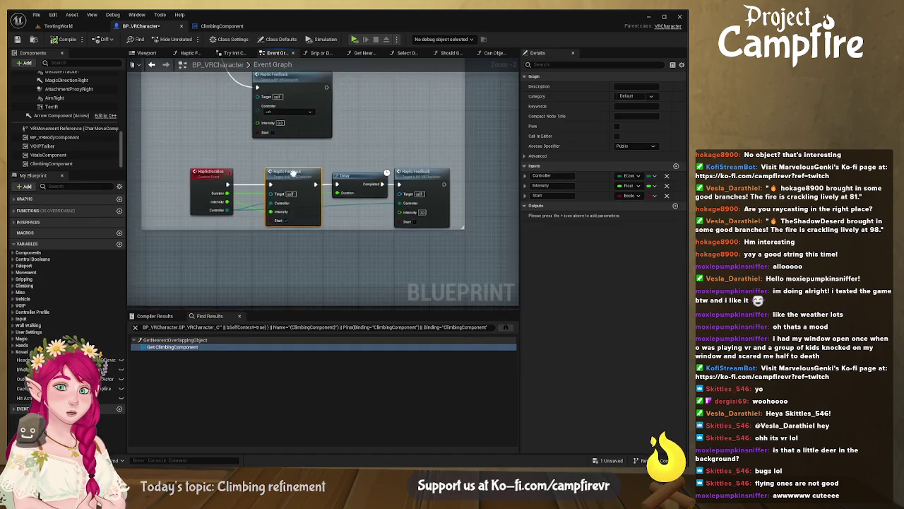
pyautogui.doubleClick(292, 170)
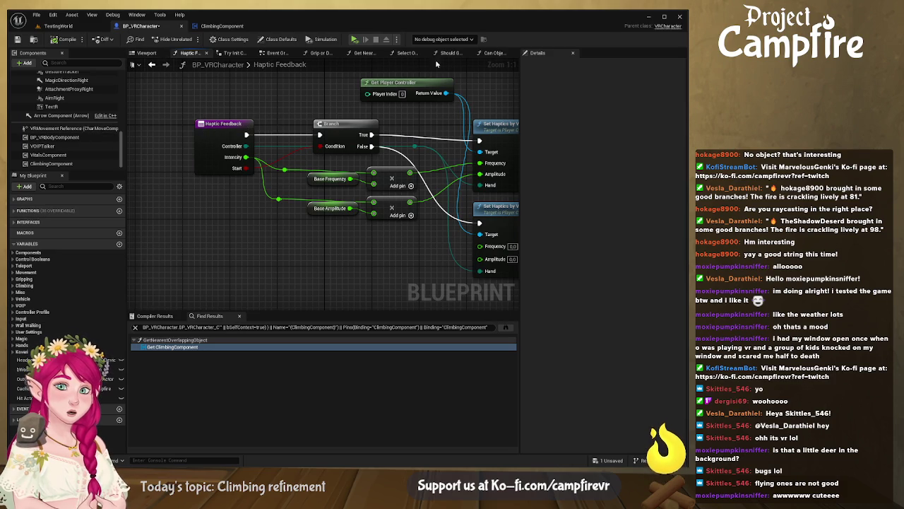
pyautogui.click(18, 39)
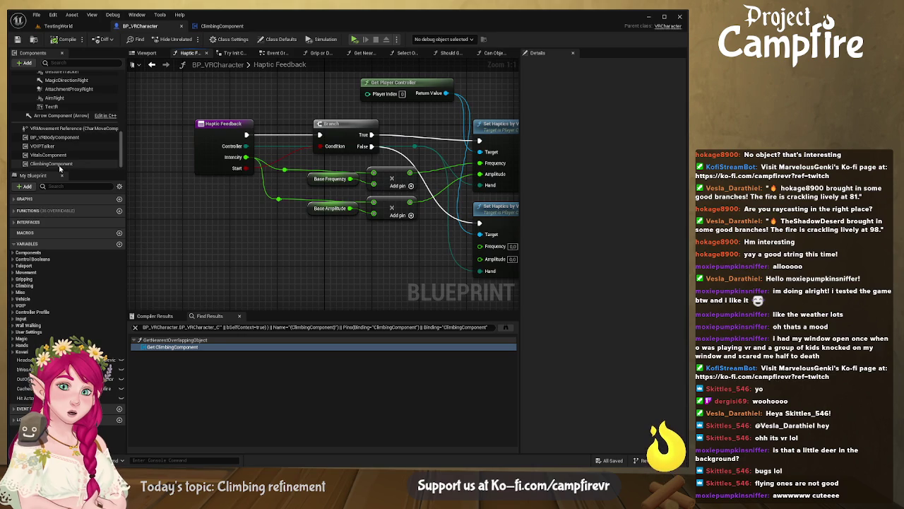
pyautogui.click(234, 28)
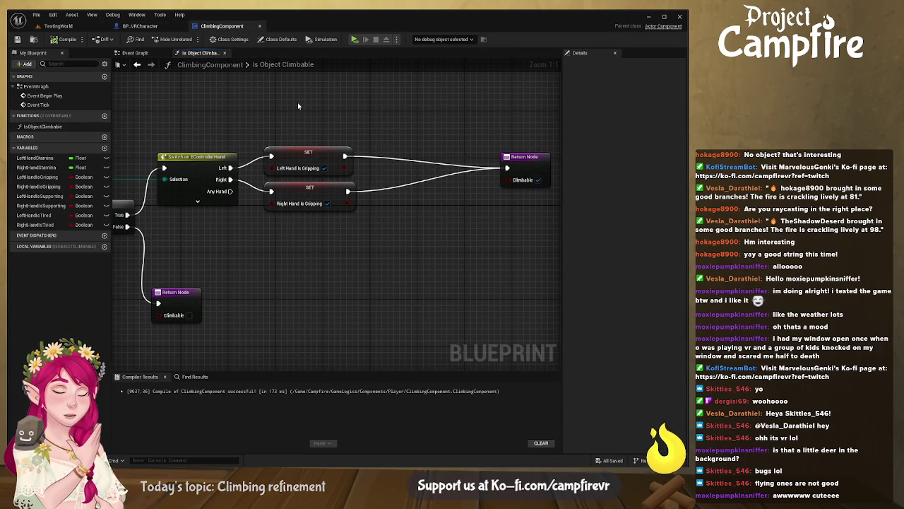
# Step: Swap Get Parent for Get Owner, cast it to BP_VRCharacter, and wire both gripping SETs into the cast
pyautogui.hotkey('ctrl', 'v')
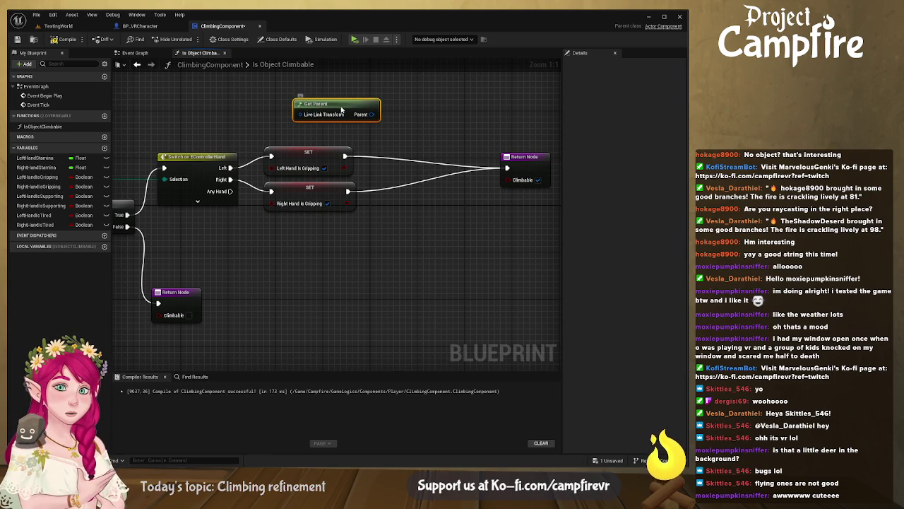
pyautogui.press('Delete')
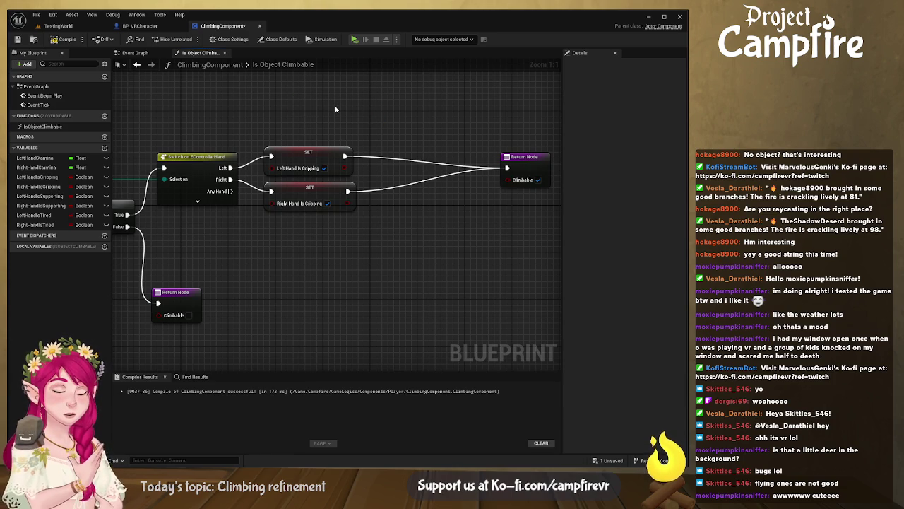
pyautogui.hotkey('ctrl', 'v')
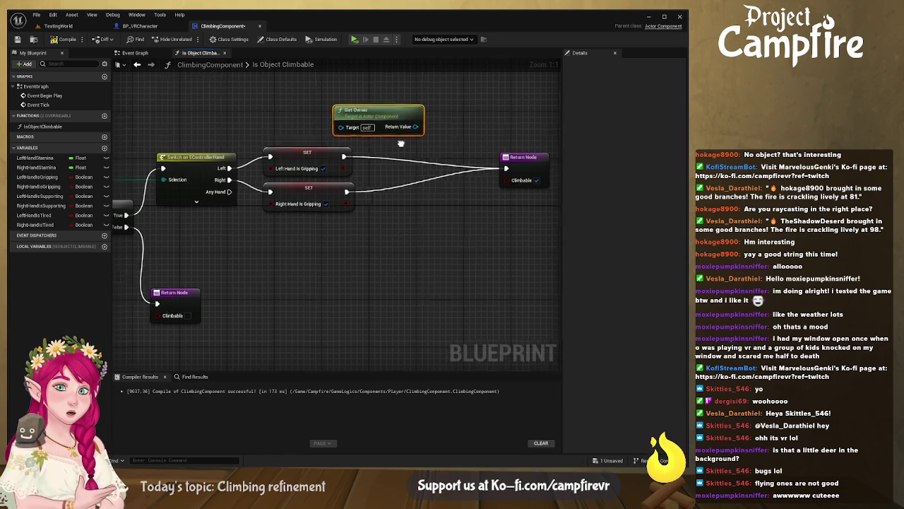
pyautogui.moveTo(315, 118); pyautogui.dragTo(348, 116)
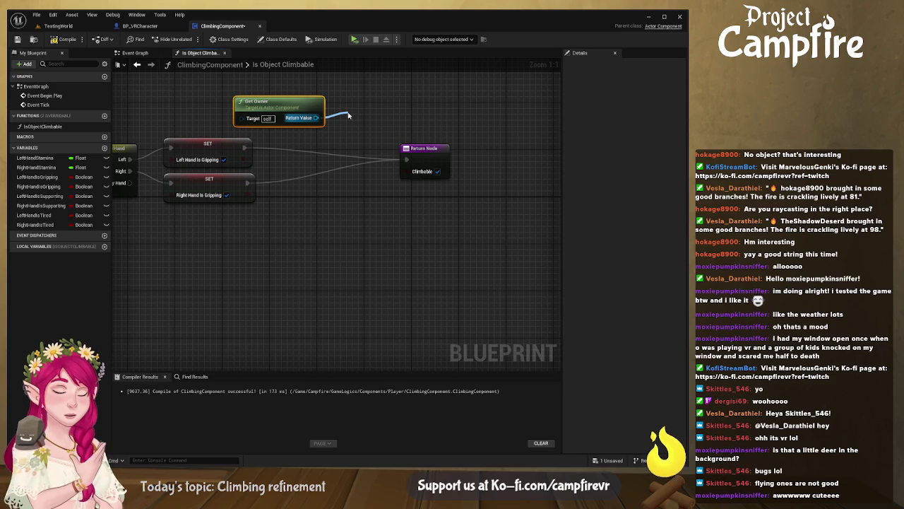
pyautogui.moveTo(347, 115); pyautogui.dragTo(418, 175)
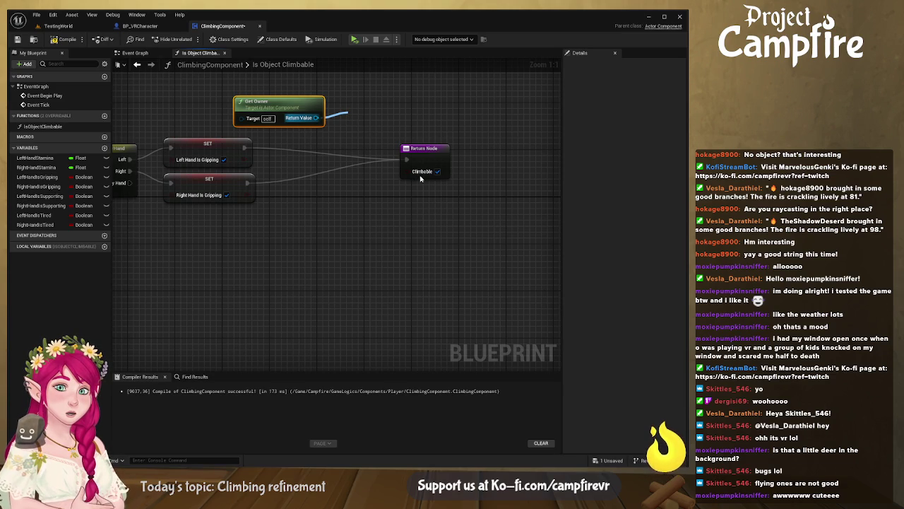
pyautogui.moveTo(417, 162); pyautogui.dragTo(415, 161)
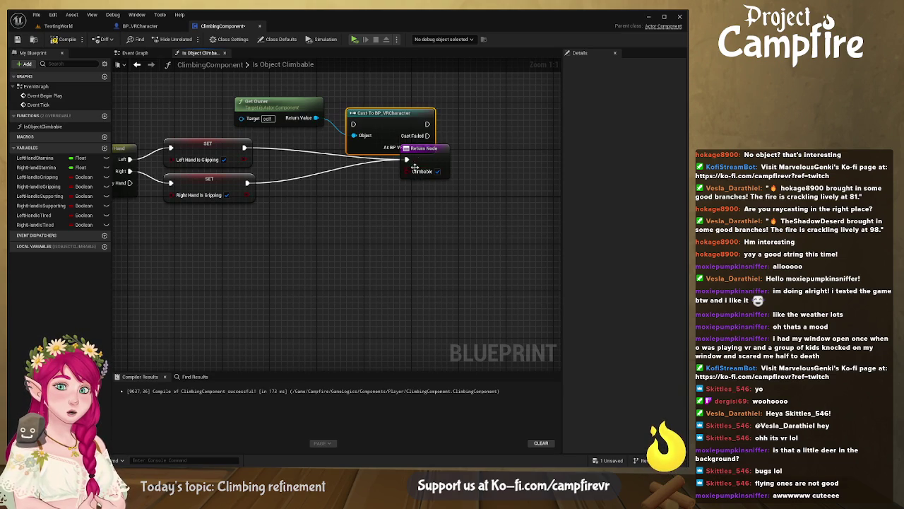
pyautogui.moveTo(403, 115); pyautogui.dragTo(390, 95)
pyautogui.moveTo(201, 152); pyautogui.dragTo(296, 104)
pyautogui.moveTo(202, 186); pyautogui.dragTo(296, 105)
pyautogui.moveTo(373, 157); pyautogui.dragTo(468, 163)
# Step: Call Haptic Feedback on the cast character and detach Right Hand Is Gripping from that cast
pyautogui.moveTo(369, 127); pyautogui.dragTo(408, 124)
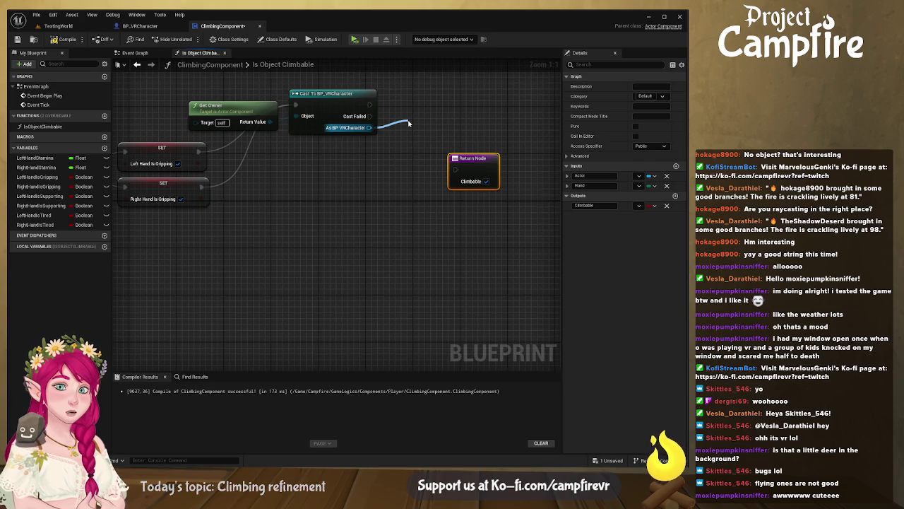
pyautogui.moveTo(409, 124); pyautogui.dragTo(409, 124)
pyautogui.click(459, 153)
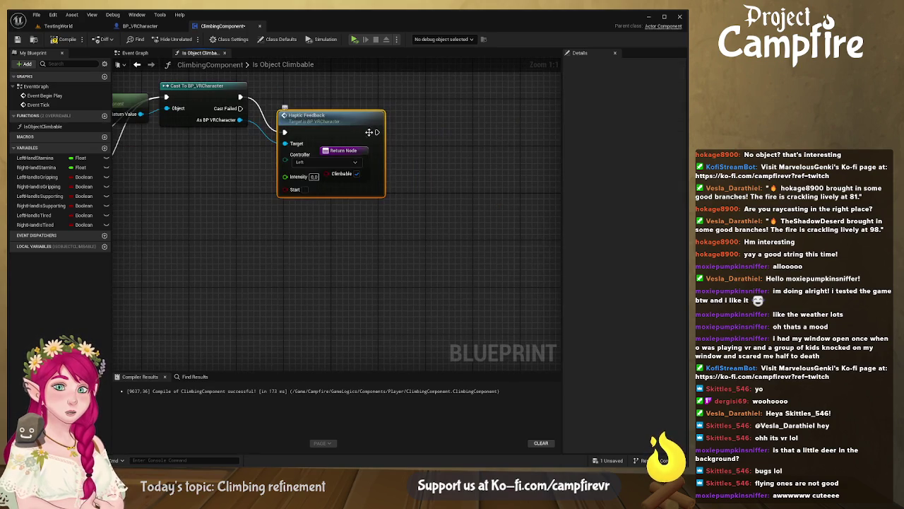
pyautogui.moveTo(357, 153); pyautogui.dragTo(458, 112)
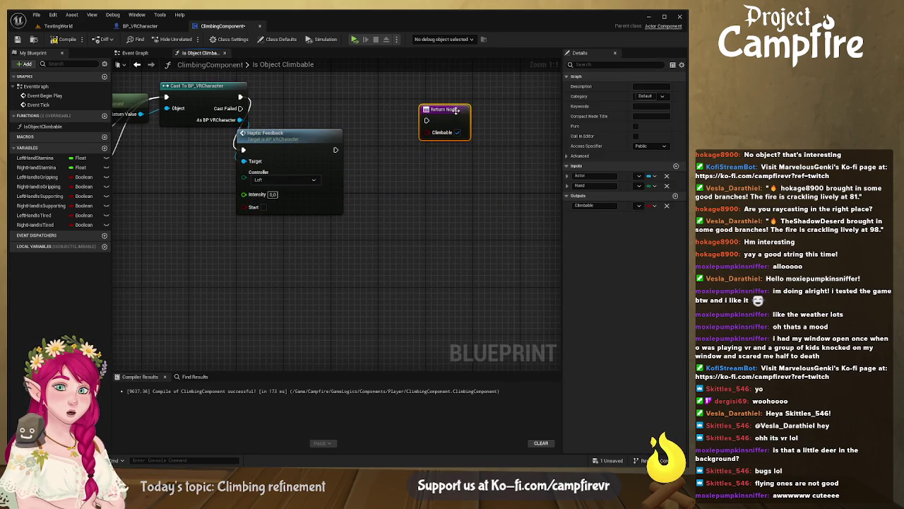
pyautogui.click(336, 126)
pyautogui.moveTo(336, 125); pyautogui.dragTo(347, 102)
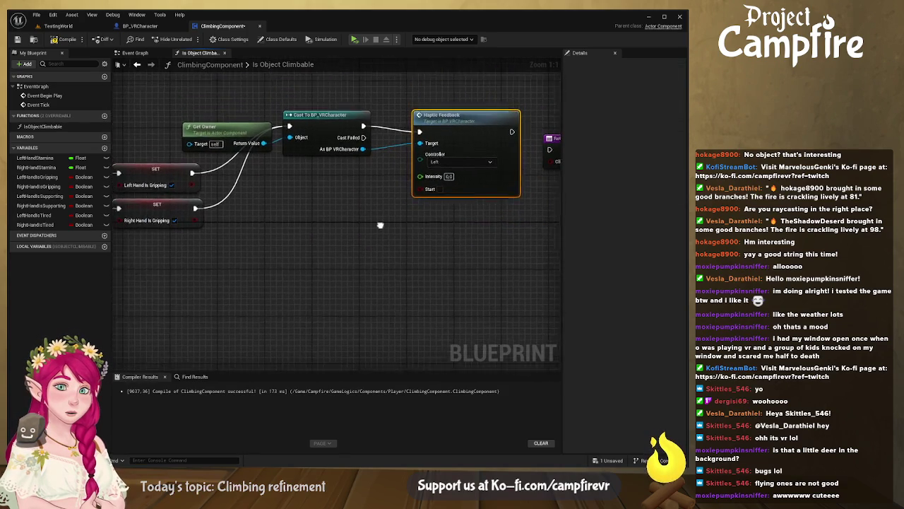
pyautogui.moveTo(255, 221); pyautogui.dragTo(251, 225)
pyautogui.moveTo(280, 147); pyautogui.dragTo(232, 130)
# Step: Duplicate the cast and Haptic Feedback pair below and connect Right Hand Is Gripping to it
pyautogui.moveTo(394, 203); pyautogui.dragTo(210, 89)
pyautogui.hotkey('ctrl', 'c')
pyautogui.hotkey('ctrl', 'v')
pyautogui.moveTo(422, 140)
pyautogui.mouseDown()
pyautogui.moveTo(373, 208)
pyautogui.moveTo(414, 207)
pyautogui.mouseUp()
pyautogui.moveTo(183, 205); pyautogui.dragTo(278, 221)
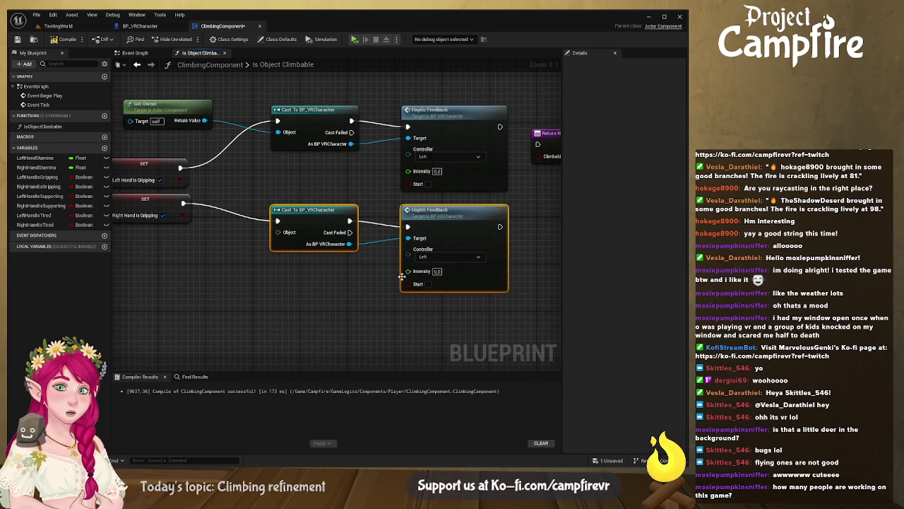
# Step: Enable Start and set Intensity to 10 on both Haptic Feedback nodes
pyautogui.click(428, 184)
pyautogui.click(429, 284)
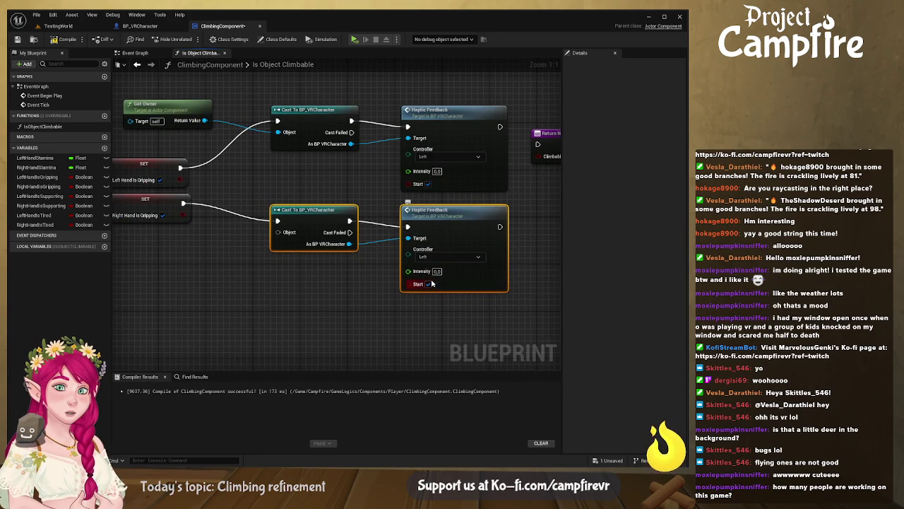
pyautogui.click(437, 271)
pyautogui.write('10')
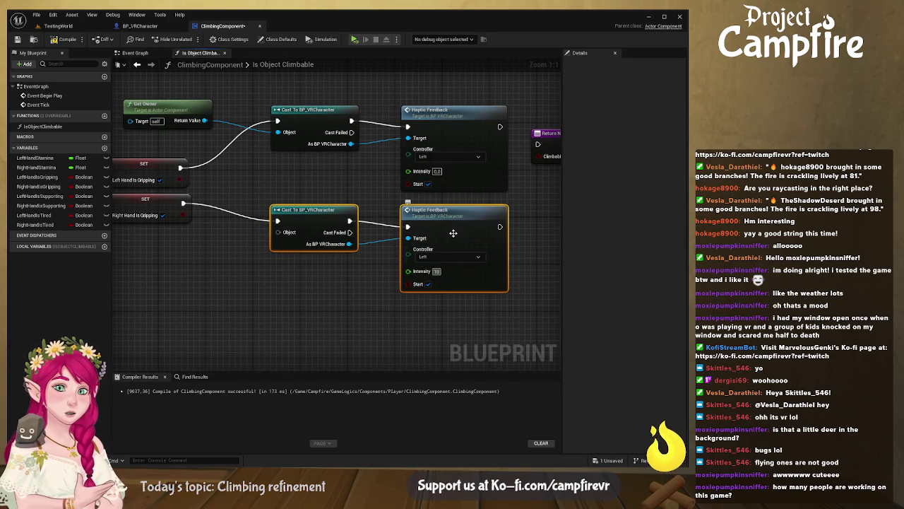
pyautogui.click(437, 171)
pyautogui.write('10')
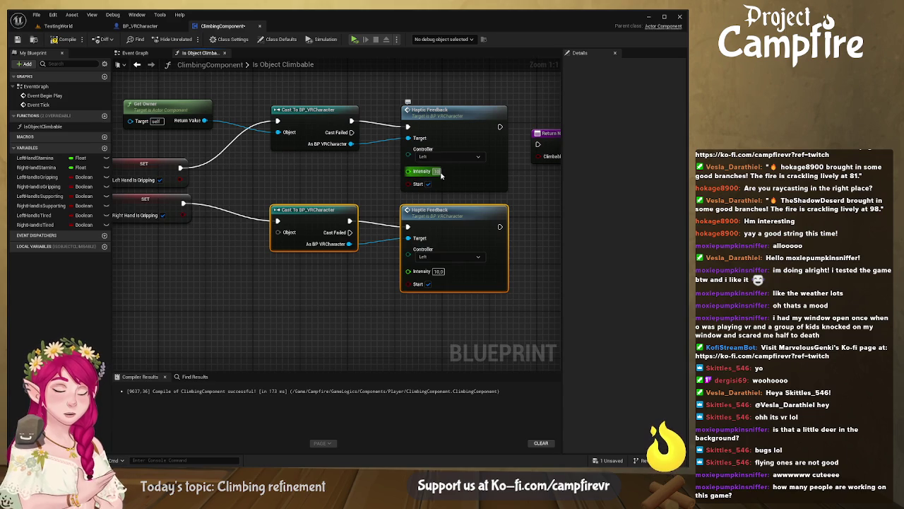
# Step: Set the lower Haptic Feedback controller to Right and wire both haptic calls to the Return Node
pyautogui.moveTo(478, 161)
pyautogui.mouseDown()
pyautogui.moveTo(494, 160)
pyautogui.moveTo(428, 162)
pyautogui.moveTo(450, 162)
pyautogui.mouseUp()
pyautogui.click(431, 258)
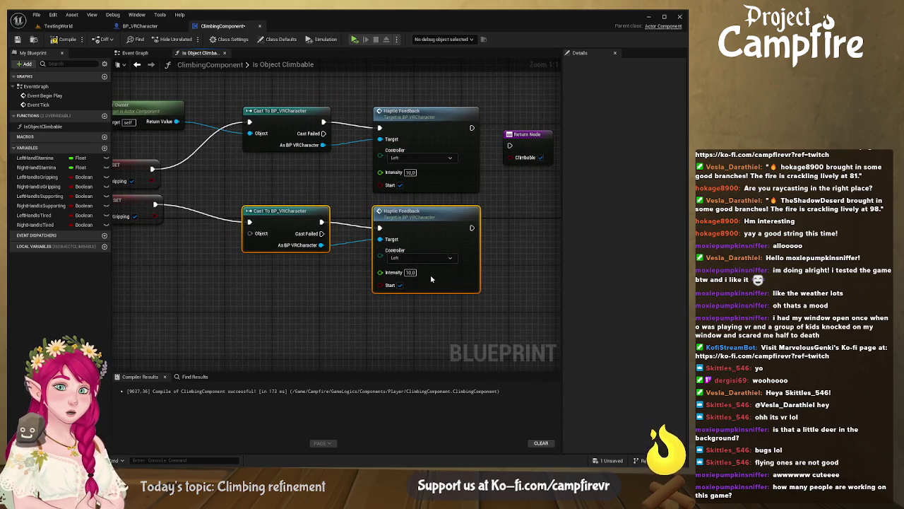
pyautogui.click(429, 269)
pyautogui.moveTo(388, 206); pyautogui.dragTo(345, 216)
pyautogui.moveTo(428, 137); pyautogui.dragTo(466, 155)
pyautogui.moveTo(428, 237)
pyautogui.mouseDown()
pyautogui.moveTo(453, 205)
pyautogui.moveTo(466, 155)
pyautogui.moveTo(467, 199)
pyautogui.moveTo(485, 202)
pyautogui.mouseUp()
# Step: Feed Get Owner into the second cast, align the nodes, compile, and return to TestingWorld
pyautogui.moveTo(428, 223)
pyautogui.mouseDown()
pyautogui.moveTo(494, 205)
pyautogui.moveTo(439, 208)
pyautogui.mouseUp()
pyautogui.scroll(-5, 440, 208)
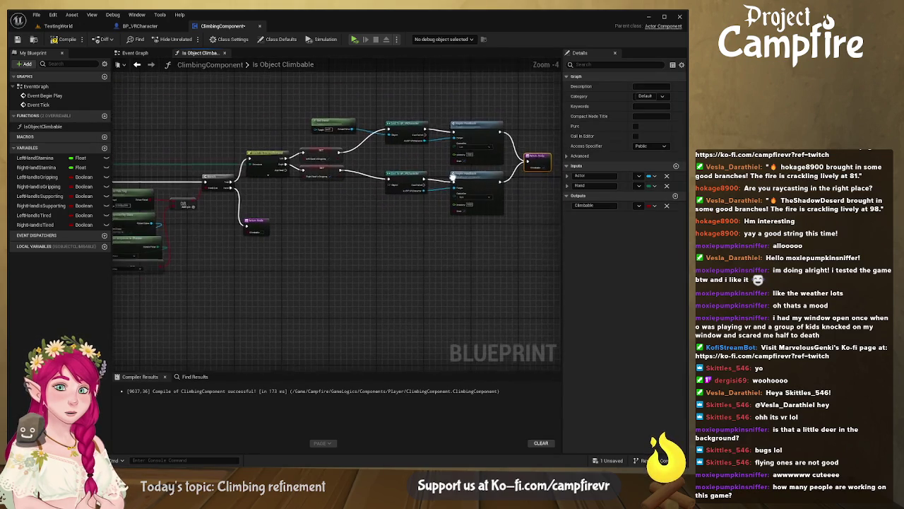
pyautogui.moveTo(322, 131)
pyautogui.mouseDown()
pyautogui.moveTo(353, 156)
pyautogui.moveTo(364, 190)
pyautogui.mouseUp()
pyautogui.moveTo(294, 125)
pyautogui.mouseDown()
pyautogui.moveTo(327, 159)
pyautogui.moveTo(296, 144)
pyautogui.moveTo(305, 182)
pyautogui.moveTo(322, 164)
pyautogui.mouseUp()
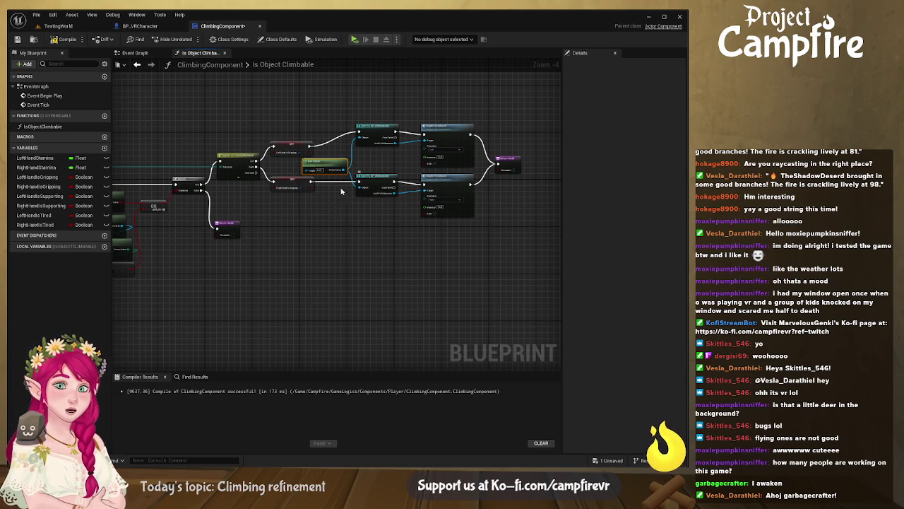
pyautogui.moveTo(383, 235)
pyautogui.mouseDown()
pyautogui.moveTo(380, 221)
pyautogui.moveTo(304, 185)
pyautogui.mouseUp()
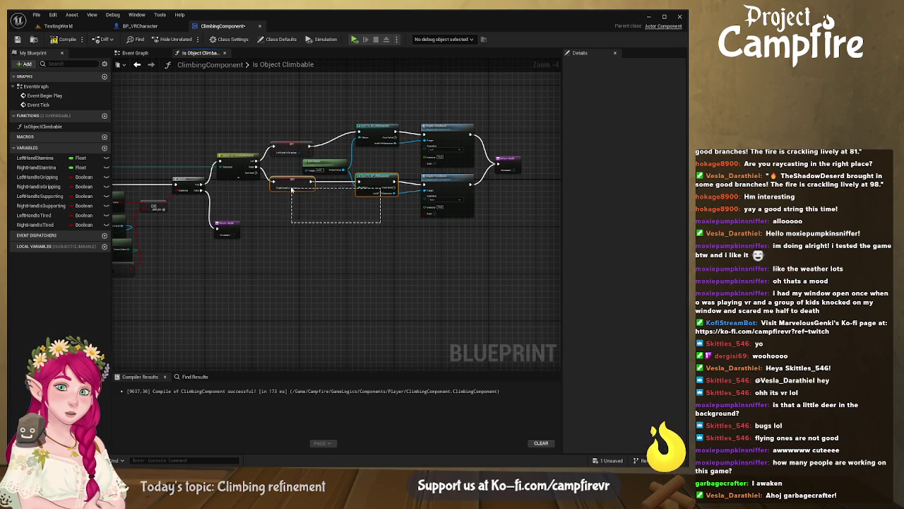
pyautogui.moveTo(378, 180); pyautogui.dragTo(379, 185)
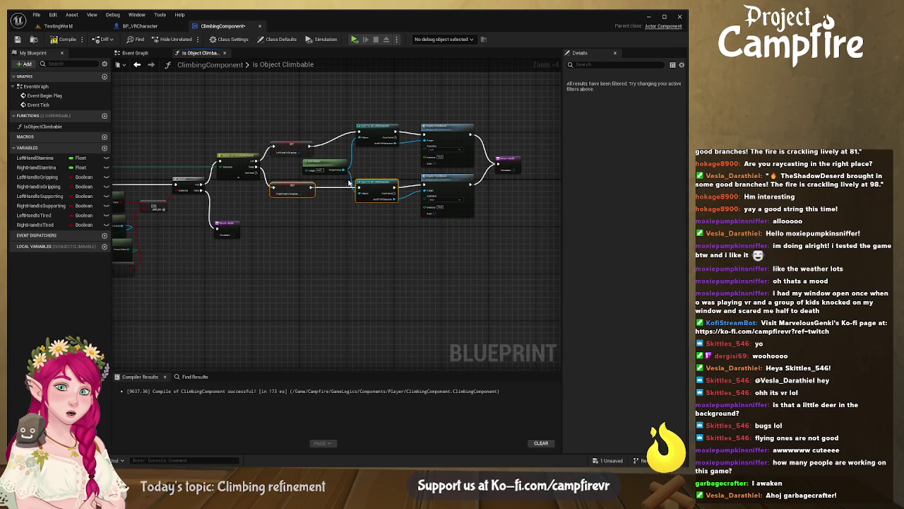
pyautogui.click(62, 40)
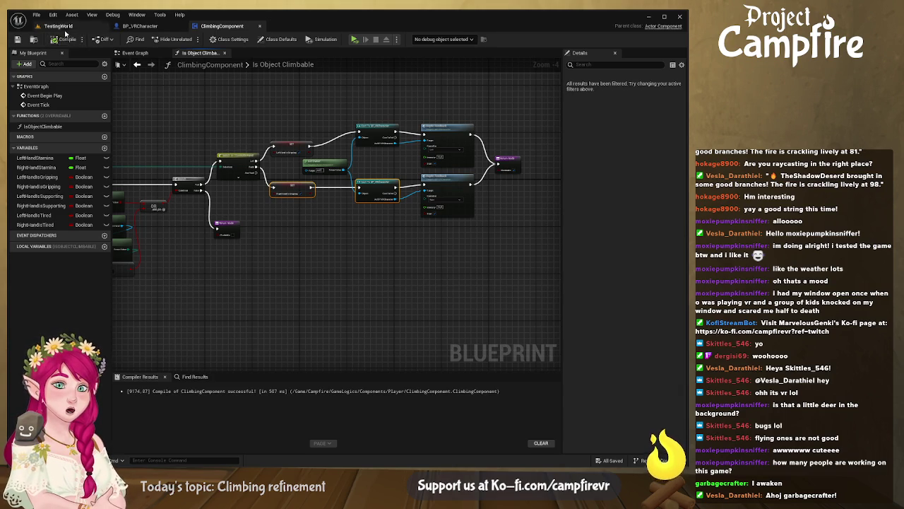
pyautogui.click(58, 25)
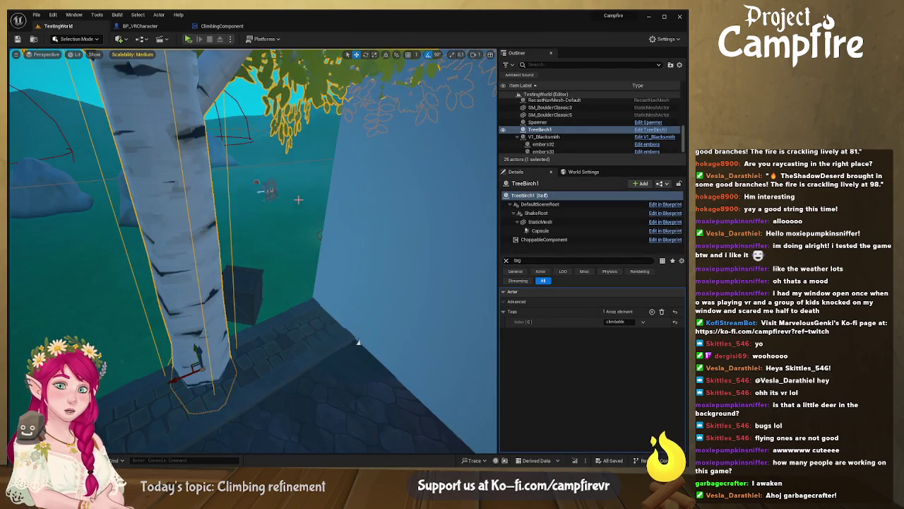
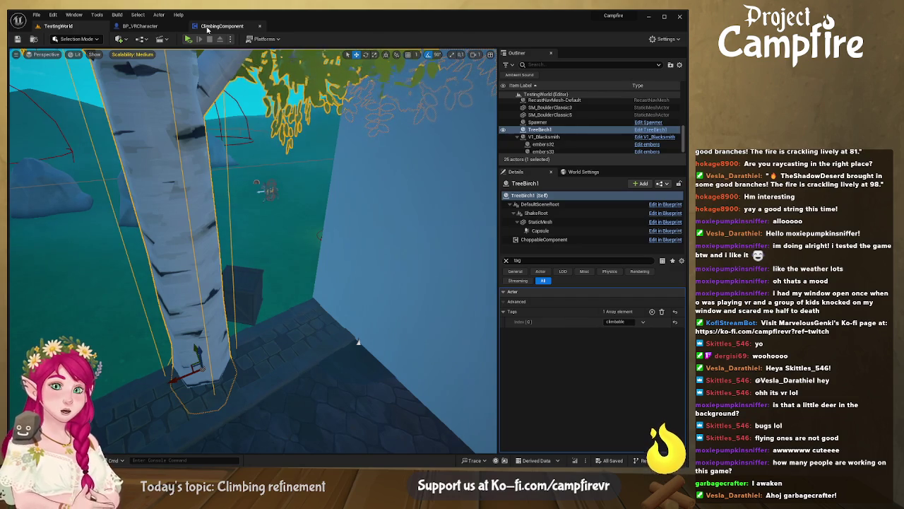
# Step: Run a VR play session of the level, then return to BP_VRCharacter's Should Grip Component graph
pyautogui.click(188, 38)
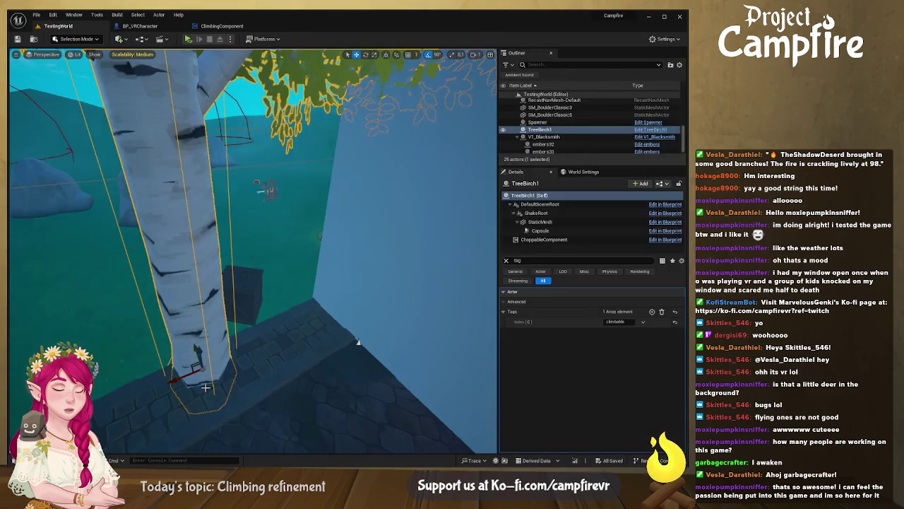
pyautogui.click(140, 25)
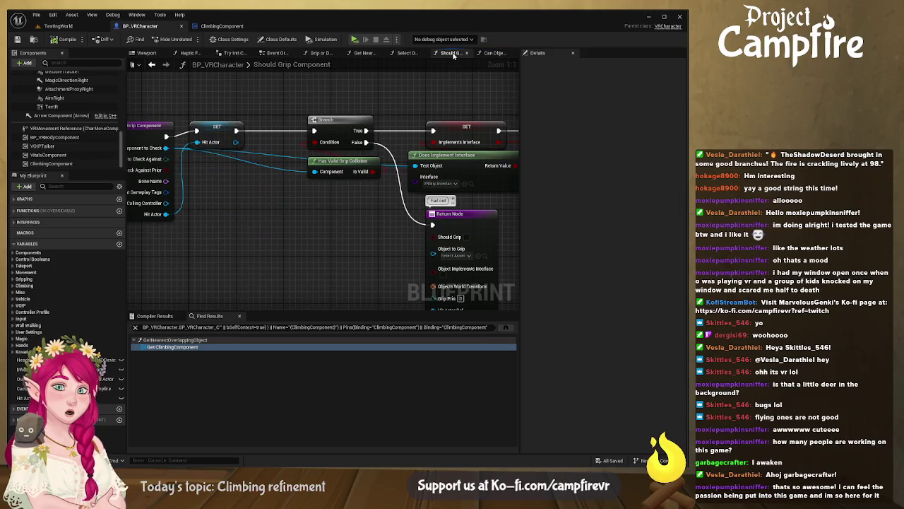
# Step: In Get Nearest Overlapping Object, switch the lower Is Object Climbable node's Hand to Right, then exit play
pyautogui.click(408, 53)
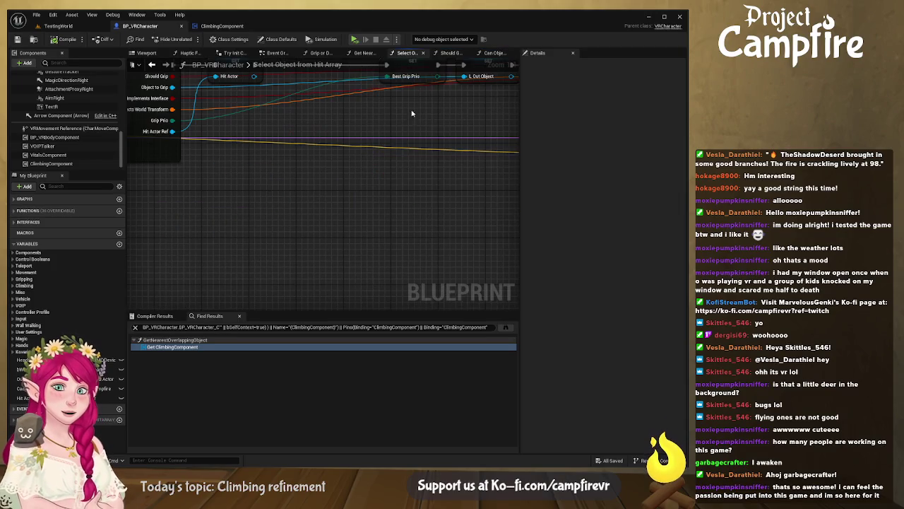
pyautogui.scroll(-3, 410, 212)
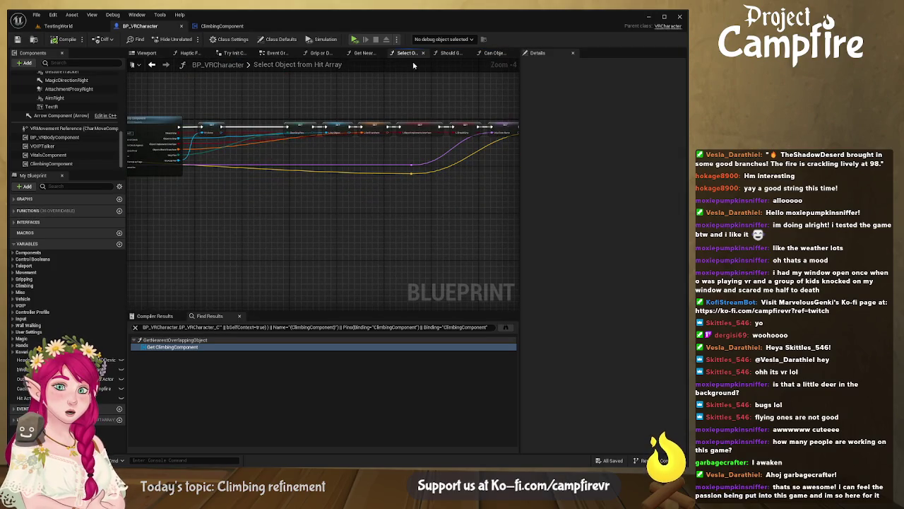
pyautogui.click(364, 53)
pyautogui.scroll(5, 431, 189)
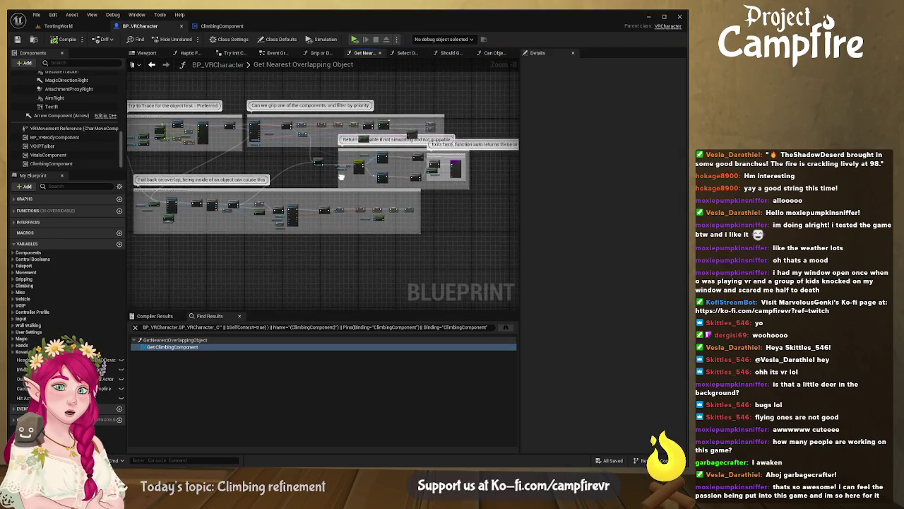
pyautogui.scroll(3, 424, 162)
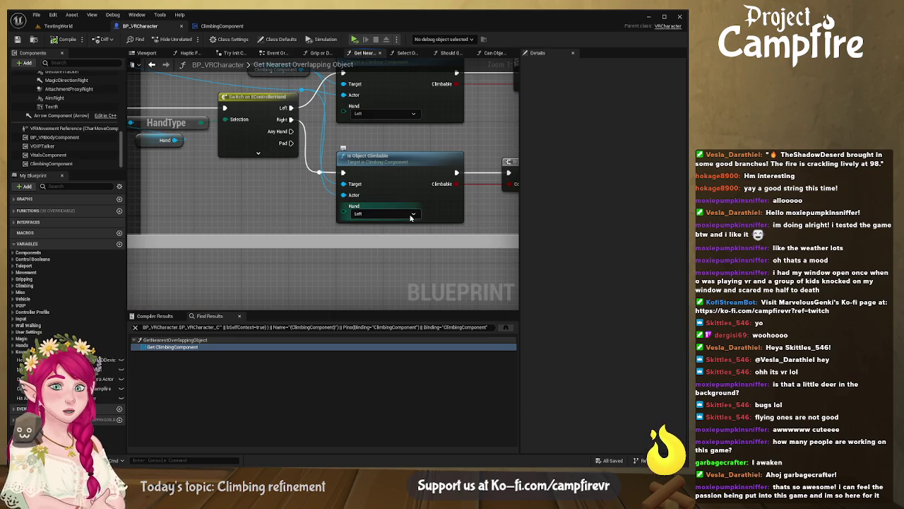
pyautogui.click(414, 214)
pyautogui.click(407, 235)
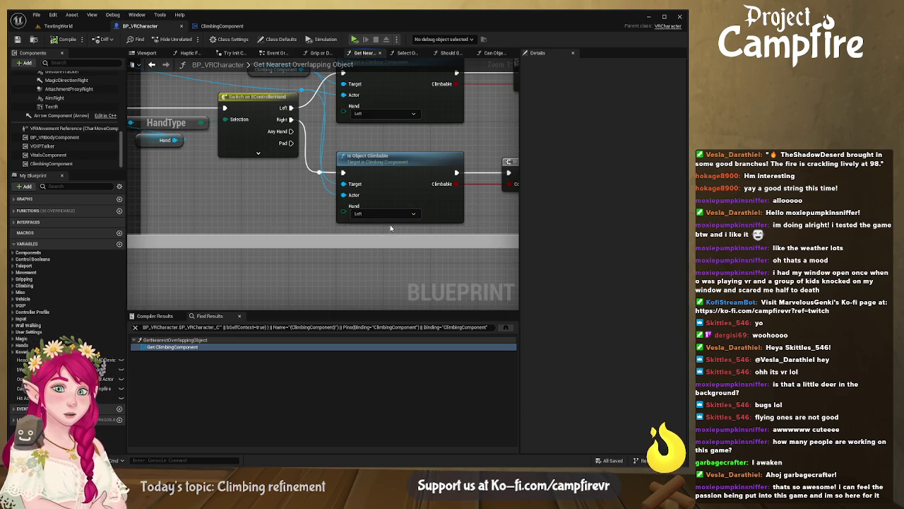
pyautogui.moveTo(370, 214); pyautogui.dragTo(360, 247)
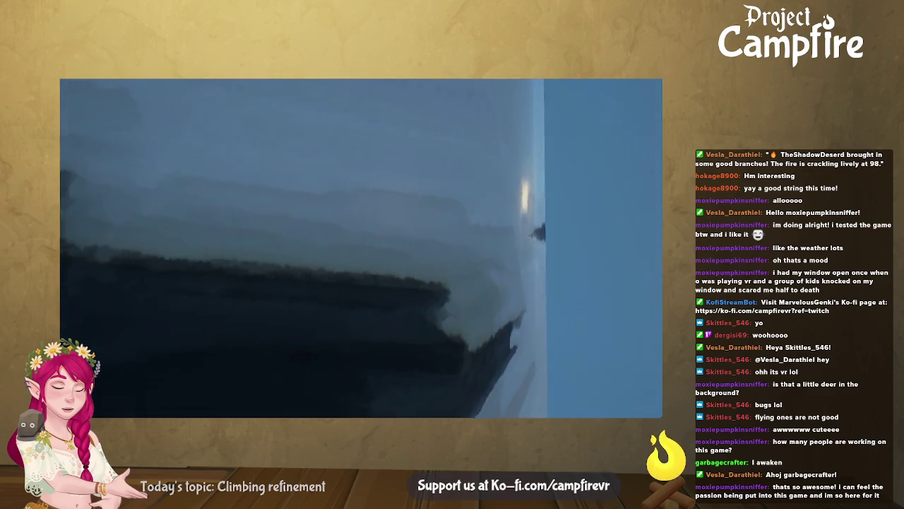
pyautogui.press('Escape')
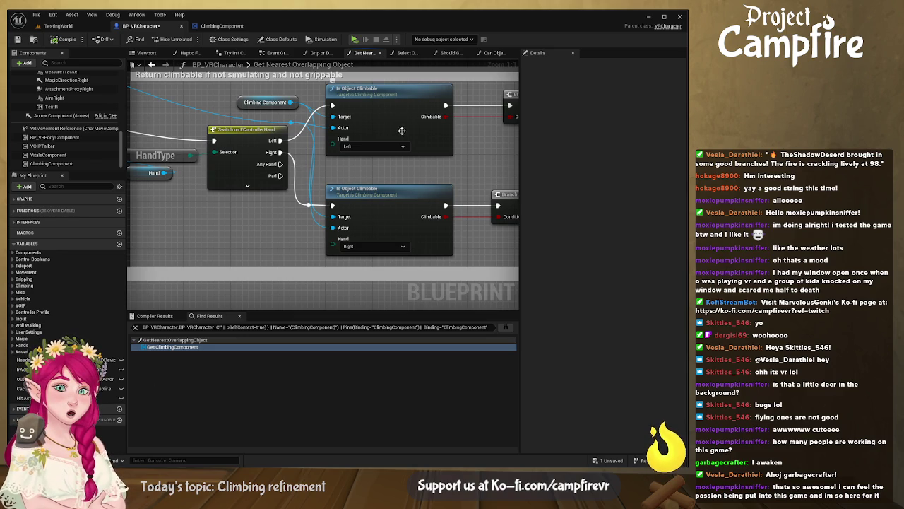
# Step: Save BP_VRCharacter and open the Is Object Climbable function definition in ClimbingComponent
pyautogui.moveTo(406, 124)
pyautogui.mouseDown()
pyautogui.moveTo(417, 161)
pyautogui.moveTo(439, 175)
pyautogui.mouseUp()
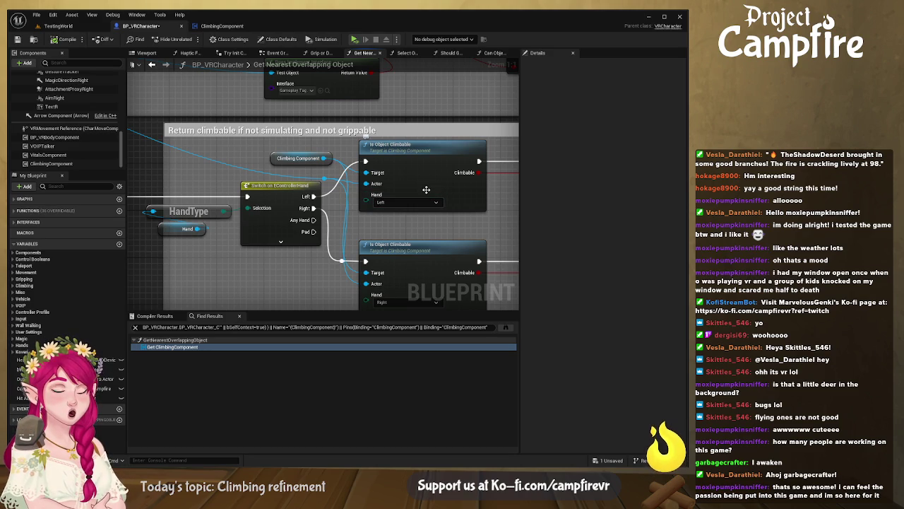
pyautogui.click(18, 39)
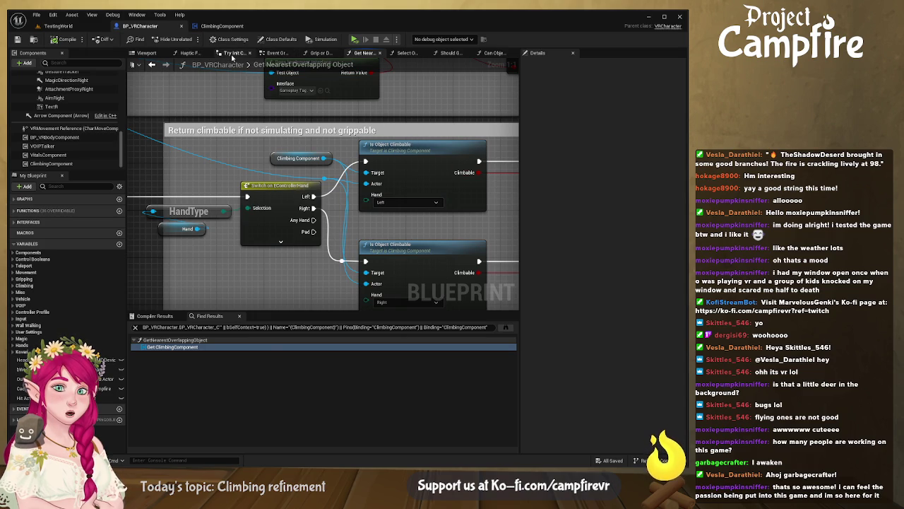
pyautogui.moveTo(460, 177); pyautogui.dragTo(388, 166)
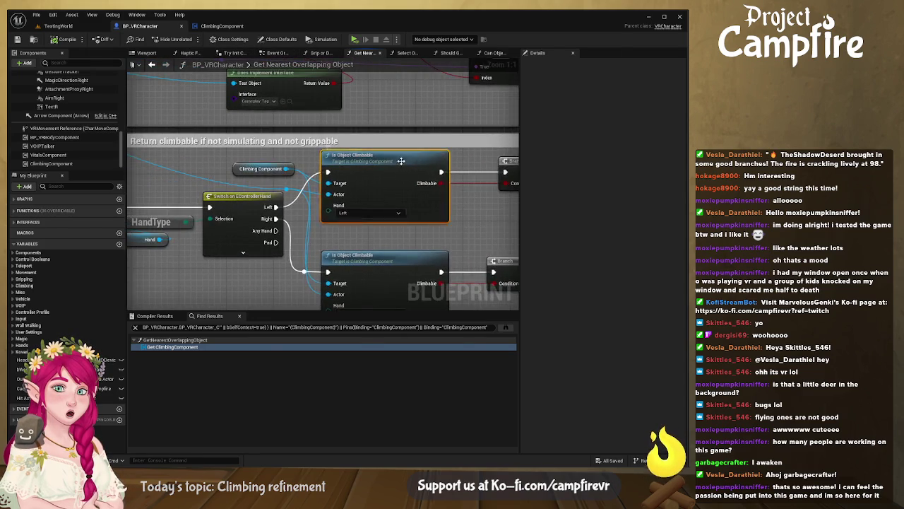
pyautogui.doubleClick(388, 165)
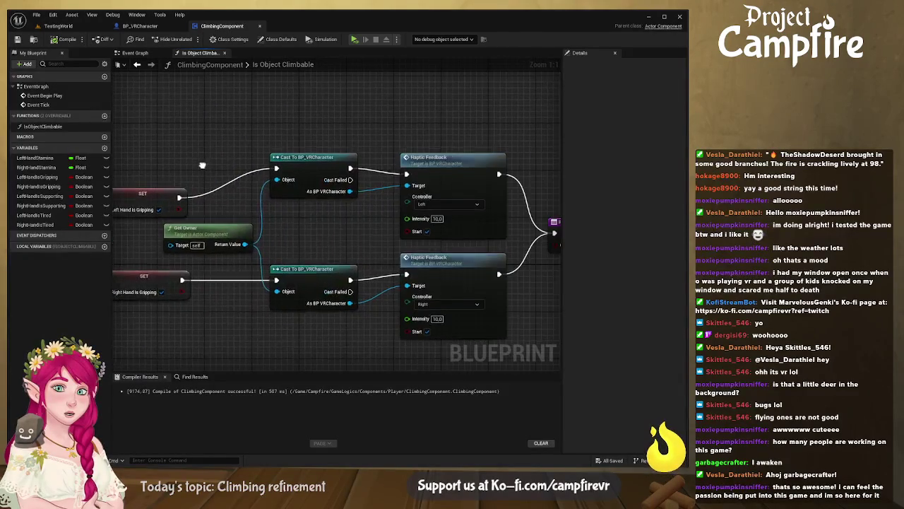
# Step: Inspect Is Object Climbable's per-hand logic, then frame the birch tree in the TestingWorld viewport
pyautogui.click(185, 57)
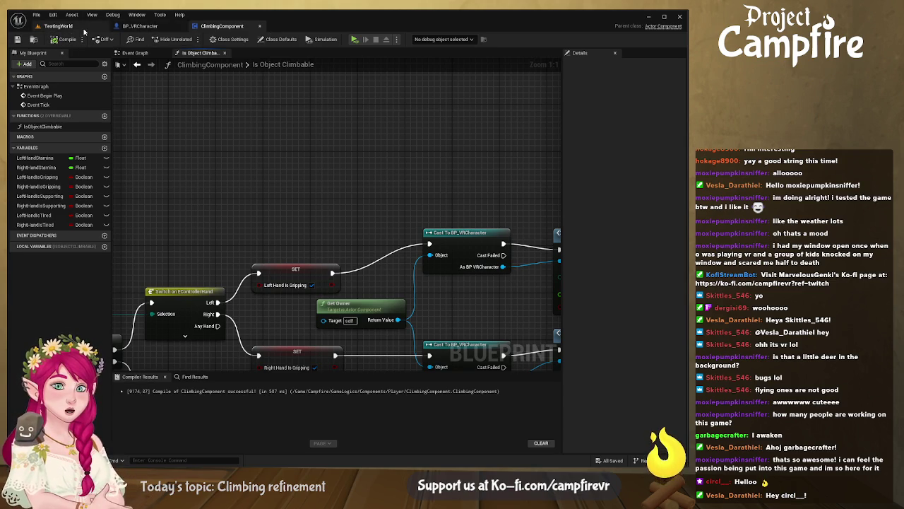
pyautogui.click(58, 26)
pyautogui.moveTo(202, 77); pyautogui.dragTo(202, 77)
# Step: Widen the Haptic Feedback comment box in BP_VRCharacter's Event Graph
pyautogui.click(140, 25)
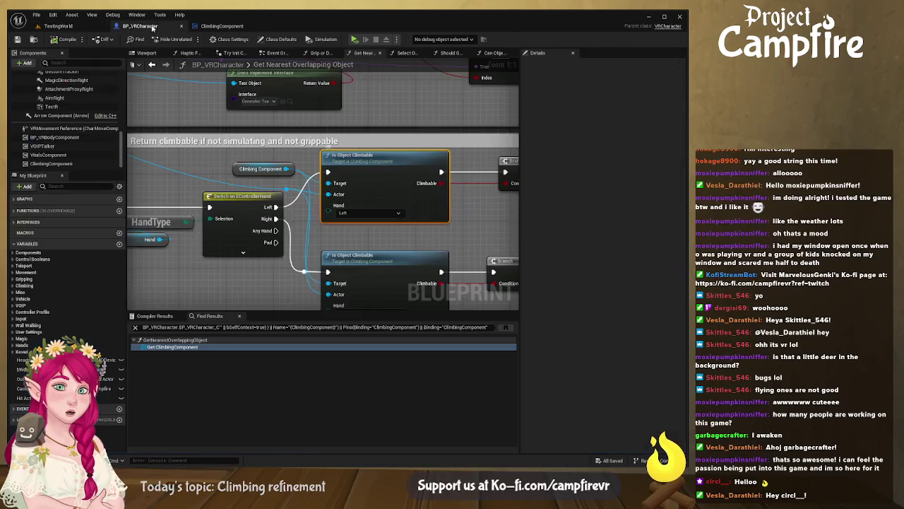
pyautogui.scroll(-3, 245, 96)
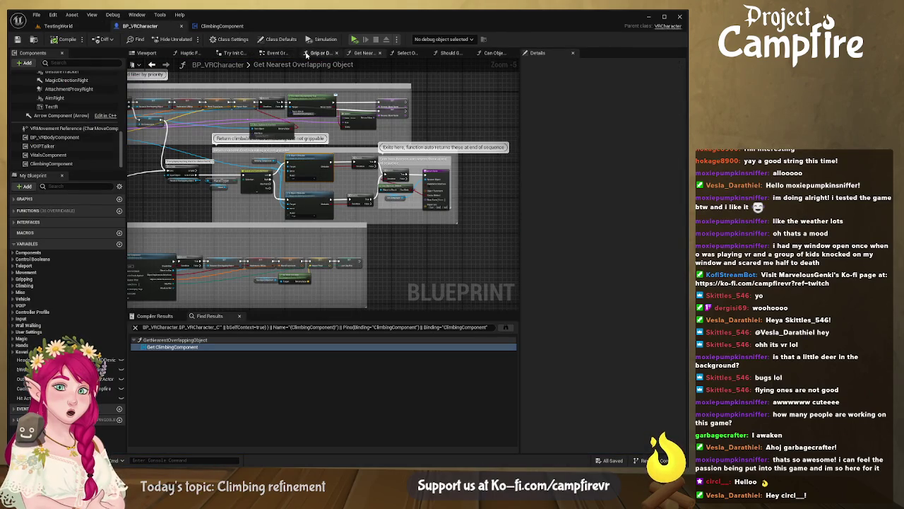
pyautogui.scroll(-5, 303, 274)
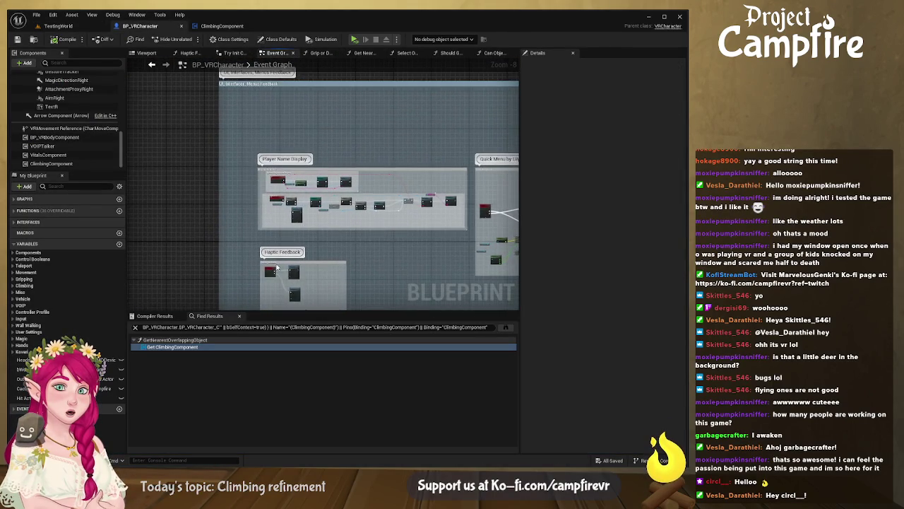
pyautogui.scroll(-4, 381, 229)
pyautogui.scroll(5, 382, 229)
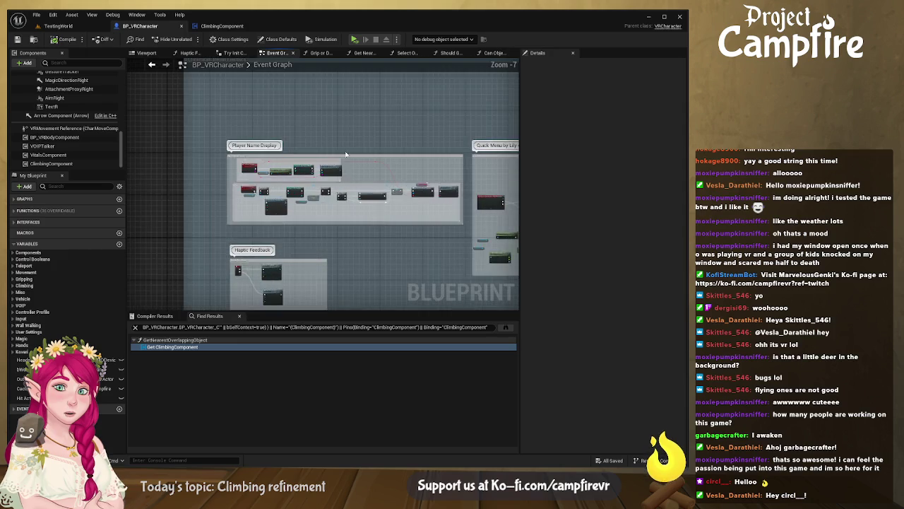
pyautogui.scroll(-2, 289, 140)
pyautogui.scroll(2, 327, 125)
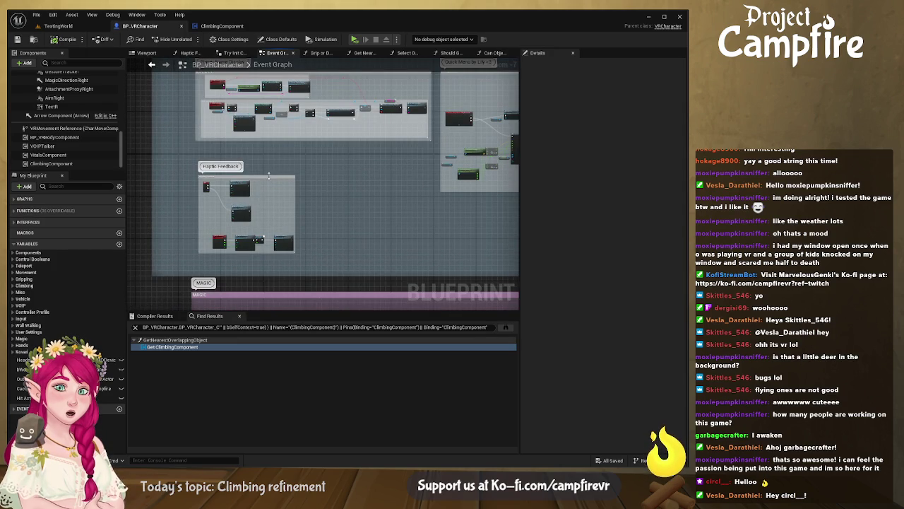
pyautogui.moveTo(295, 193); pyautogui.dragTo(426, 202)
# Step: Add an On Component Begin Overlap event for GrabSphereRight
pyautogui.scroll(5, 309, 229)
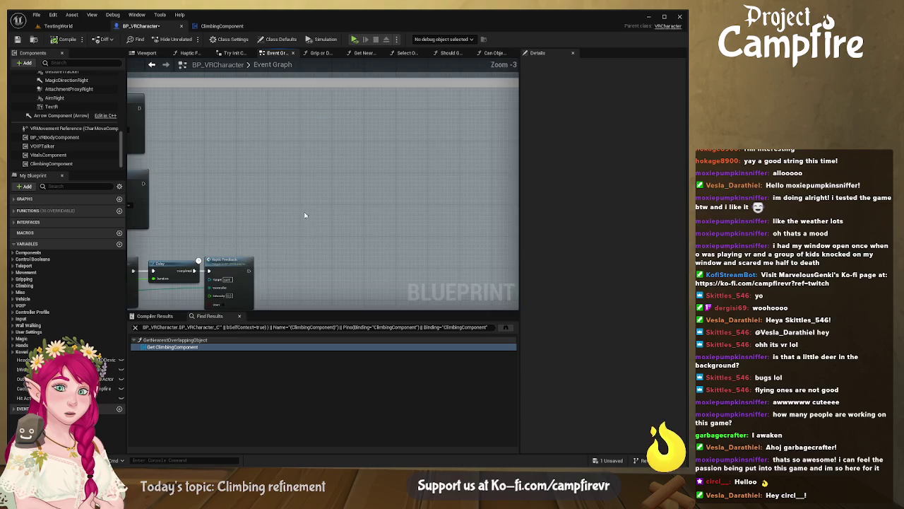
pyautogui.scroll(3, 62, 104)
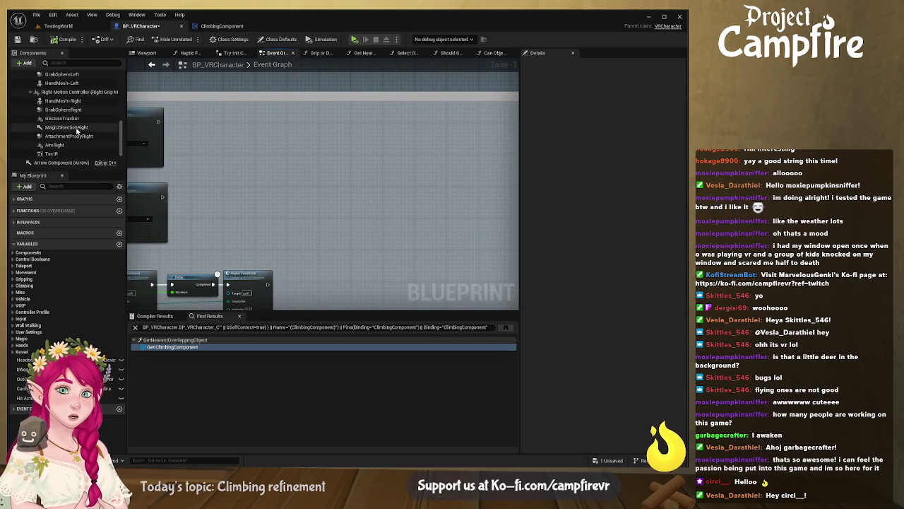
pyautogui.click(73, 111)
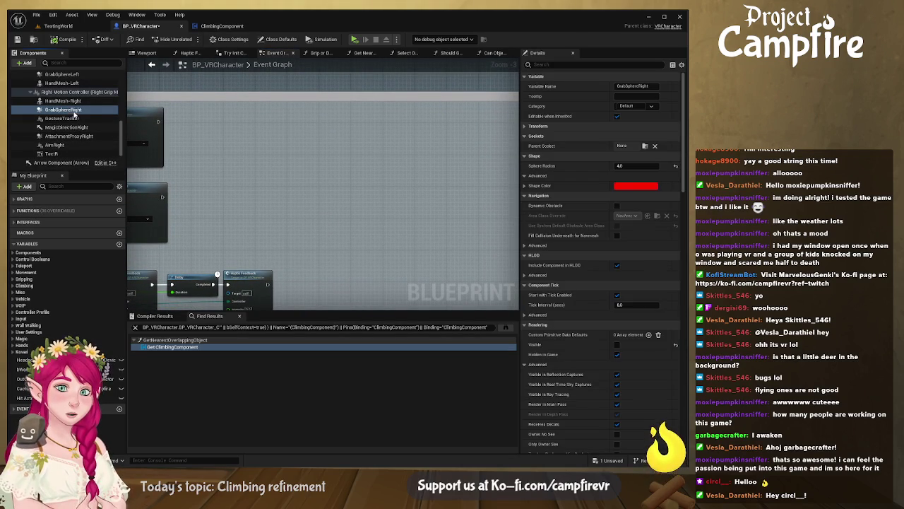
pyautogui.click(251, 151)
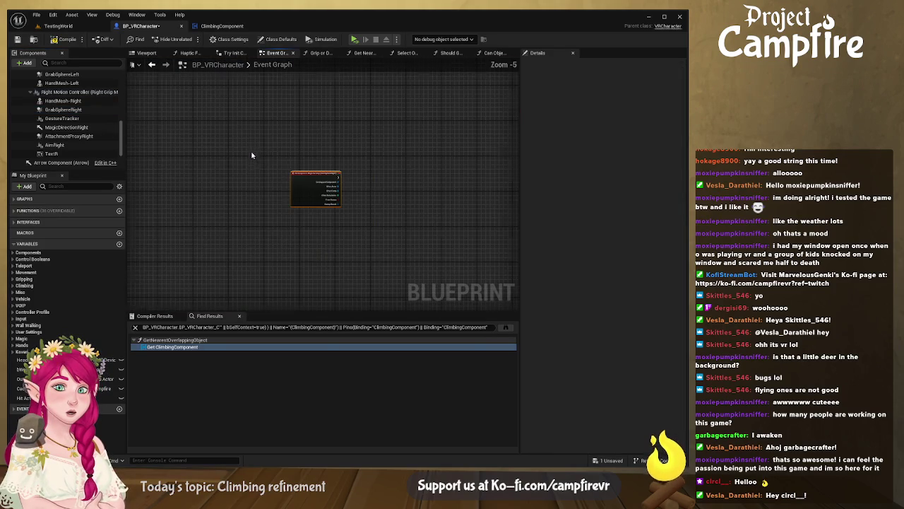
# Step: Place the GrabSphereRight overlap event, add a ClimbingComponent reference, and wire the event into Is Object Climbable
pyautogui.scroll(-2, 251, 150)
pyautogui.moveTo(309, 174)
pyautogui.mouseDown()
pyautogui.moveTo(326, 26)
pyautogui.moveTo(368, 42)
pyautogui.moveTo(382, 72)
pyautogui.moveTo(369, 142)
pyautogui.moveTo(537, 162)
pyautogui.moveTo(365, 166)
pyautogui.mouseUp()
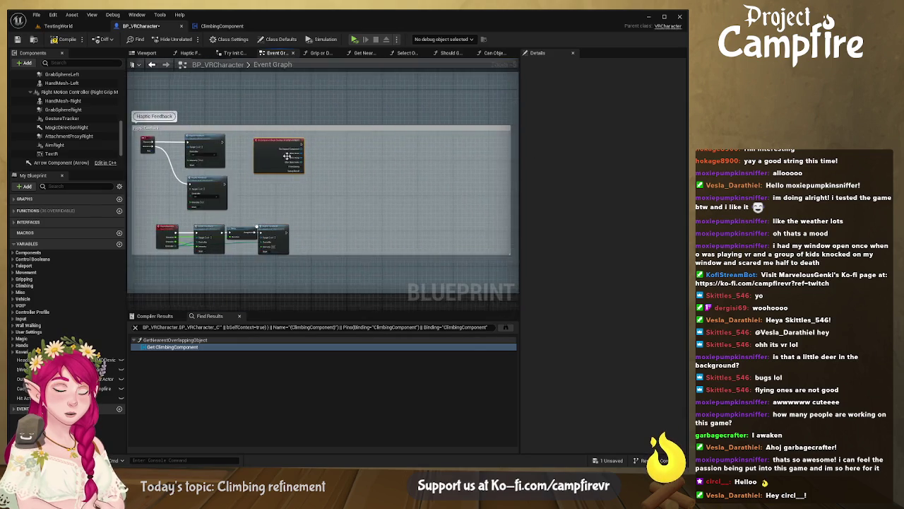
pyautogui.scroll(5, 291, 161)
pyautogui.moveTo(297, 194); pyautogui.dragTo(246, 191)
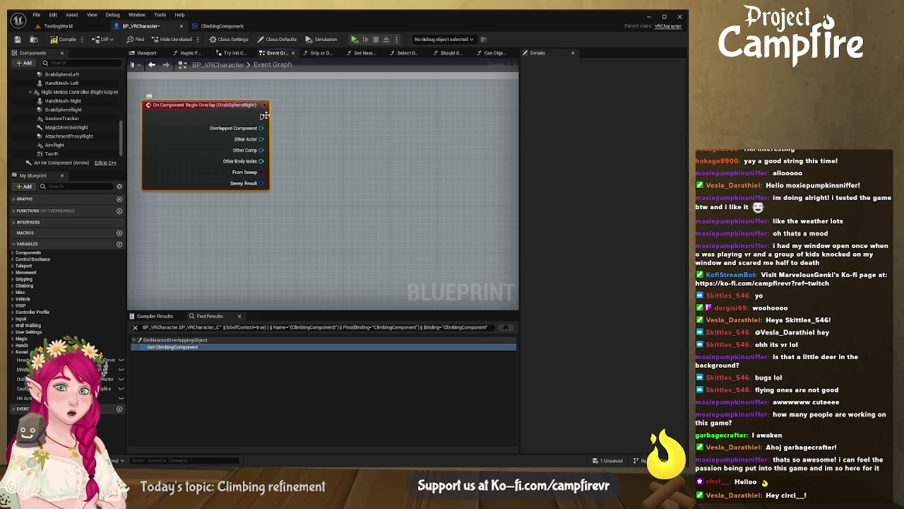
pyautogui.scroll(-3, 55, 159)
pyautogui.moveTo(50, 164)
pyautogui.mouseDown()
pyautogui.moveTo(307, 106)
pyautogui.moveTo(357, 144)
pyautogui.moveTo(263, 117)
pyautogui.mouseUp()
pyautogui.moveTo(322, 112)
pyautogui.mouseDown()
pyautogui.moveTo(311, 94)
pyautogui.moveTo(281, 88)
pyautogui.mouseUp()
pyautogui.moveTo(408, 145); pyautogui.dragTo(367, 109)
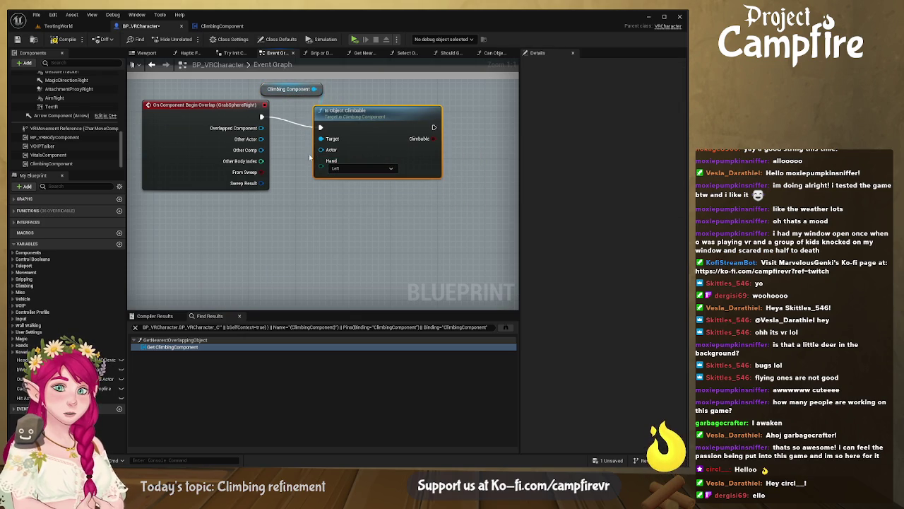
# Step: Set Is Object Climbable's Hand to Right and connect Other Actor to its Actor input
pyautogui.click(343, 168)
pyautogui.click(350, 181)
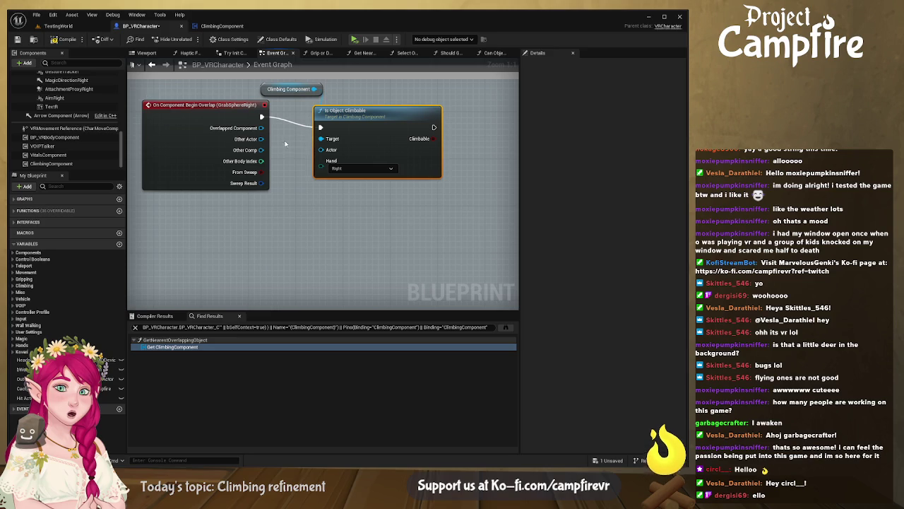
pyautogui.moveTo(260, 139); pyautogui.dragTo(321, 150)
pyautogui.press('q')
pyautogui.moveTo(260, 90); pyautogui.dragTo(221, 85)
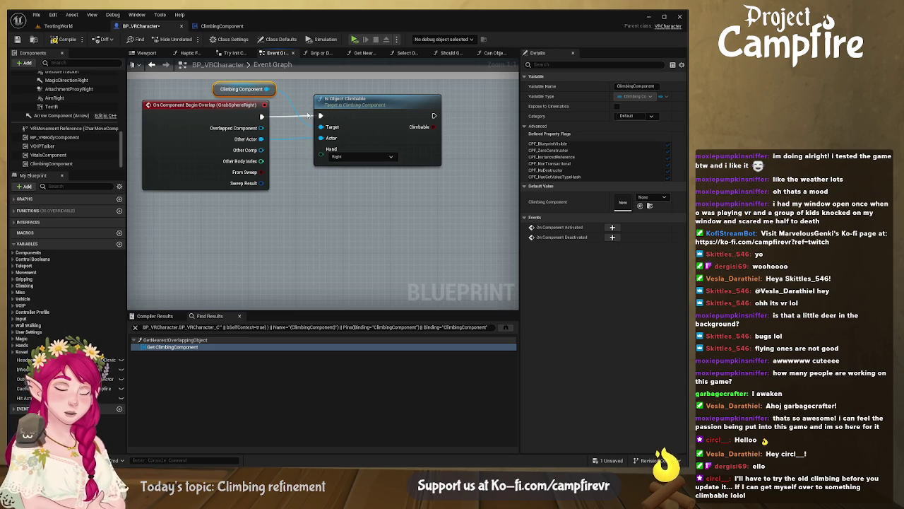
pyautogui.scroll(5, 92, 113)
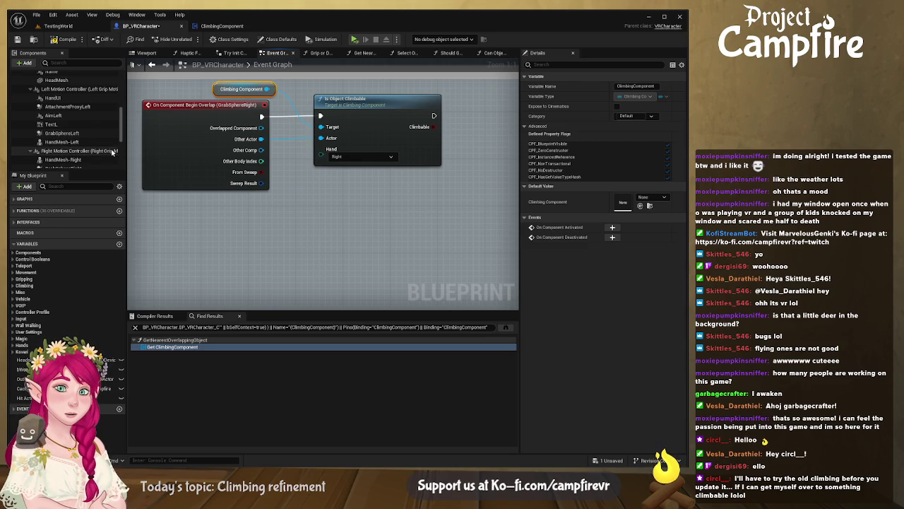
# Step: Bring the GrabSphereLeft overlap event near the climbing nodes and connect Climbing Component to Is Object Climbable's Target
pyautogui.click(99, 133)
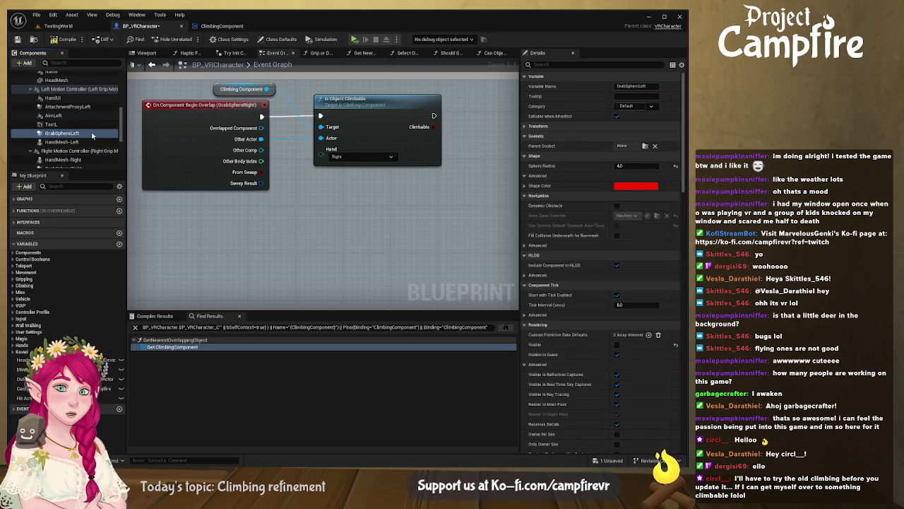
pyautogui.click(256, 186)
pyautogui.scroll(-6, 256, 186)
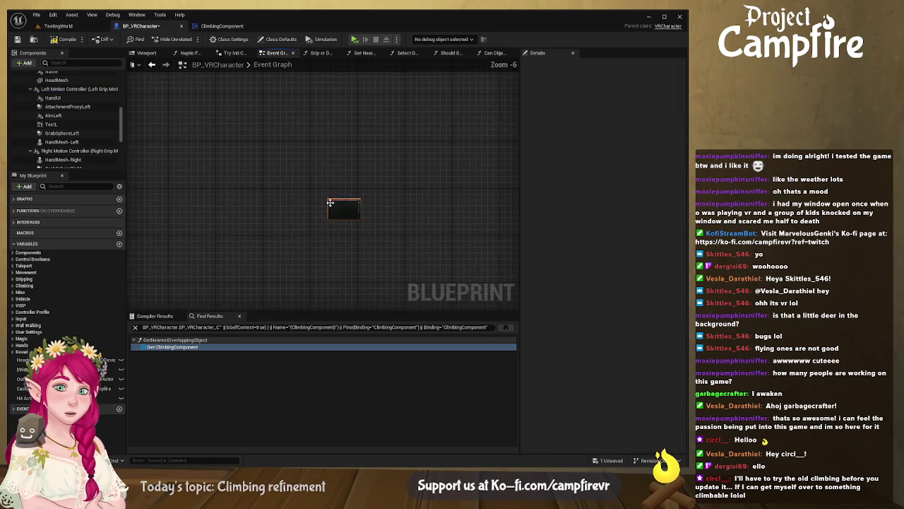
pyautogui.moveTo(243, 281)
pyautogui.mouseDown()
pyautogui.moveTo(364, 67)
pyautogui.moveTo(457, 66)
pyautogui.moveTo(478, 54)
pyautogui.moveTo(399, 122)
pyautogui.moveTo(379, 123)
pyautogui.mouseUp()
pyautogui.scroll(6, 379, 119)
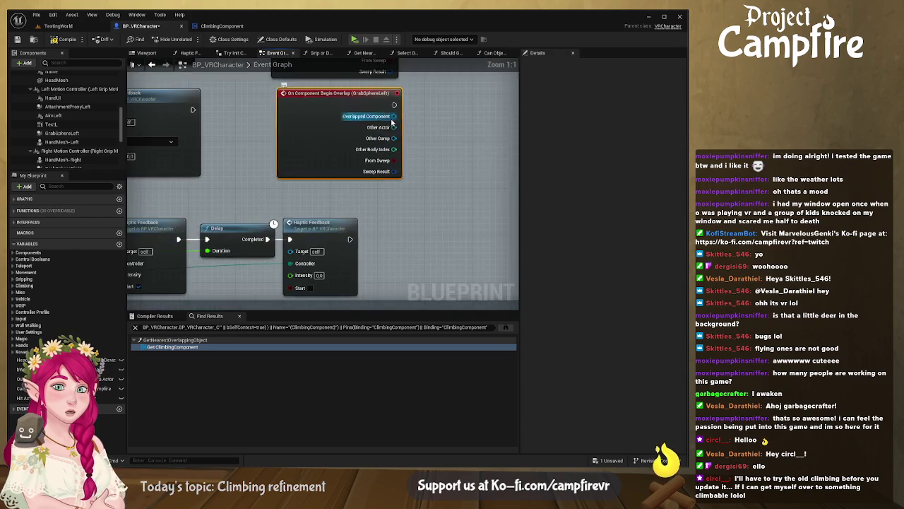
pyautogui.moveTo(258, 99)
pyautogui.mouseDown()
pyautogui.moveTo(326, 156)
pyautogui.moveTo(235, 235)
pyautogui.moveTo(339, 138)
pyautogui.mouseUp()
pyautogui.moveTo(288, 218); pyautogui.dragTo(363, 242)
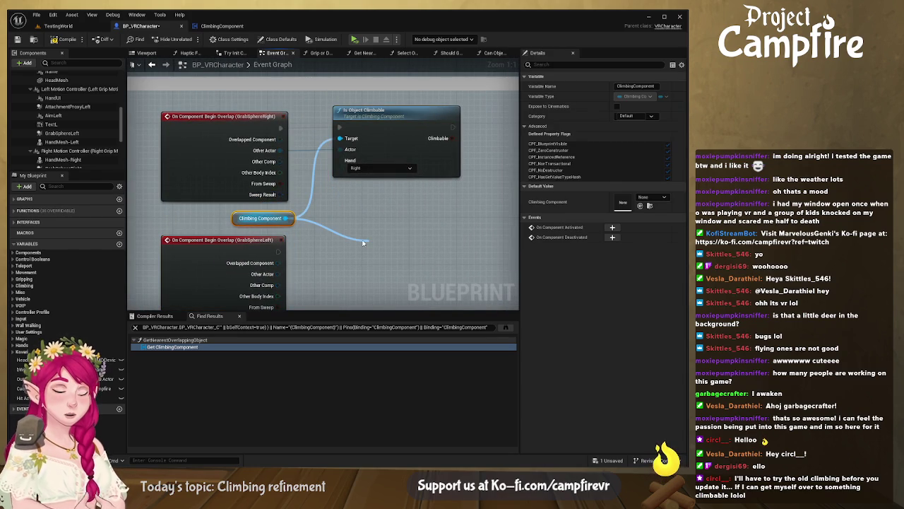
pyautogui.click(401, 108)
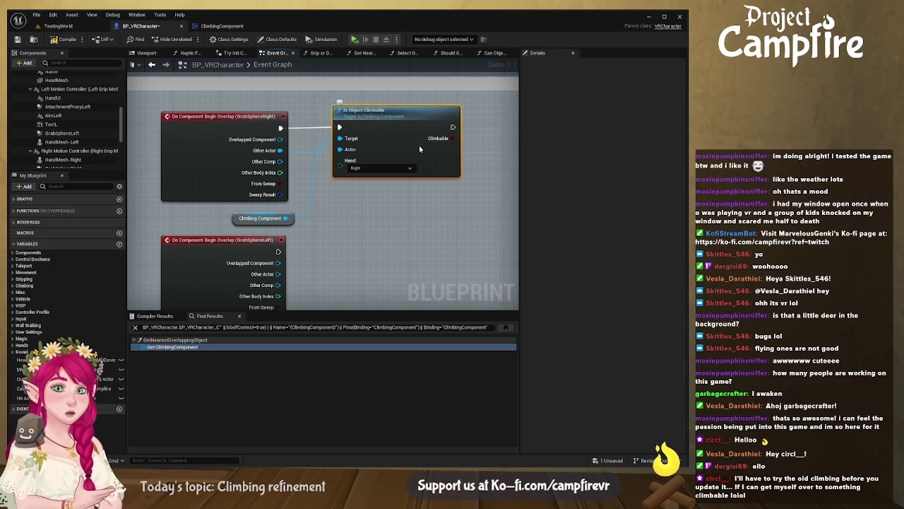
# Step: Duplicate Is Object Climbable and drive the copy from the GrabSphereLeft overlap event
pyautogui.hotkey('ctrl', 'v')
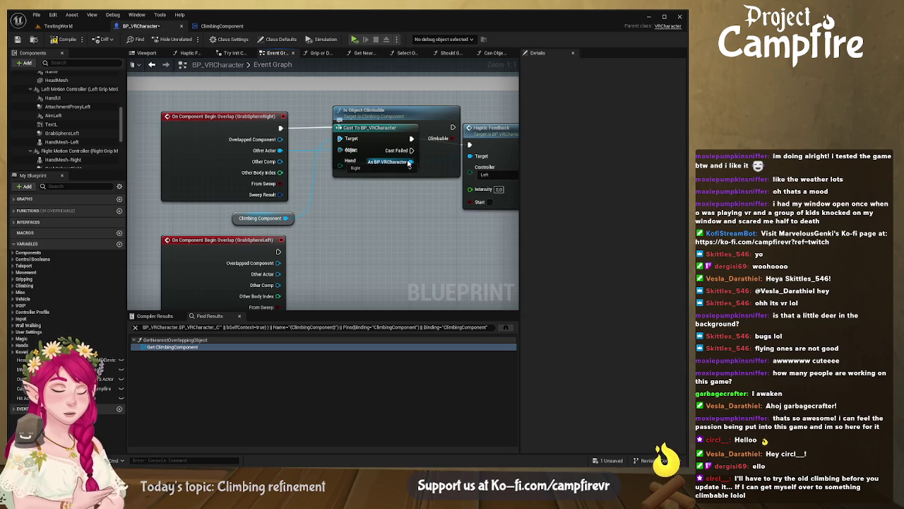
pyautogui.hotkey('ctrl', 'z')
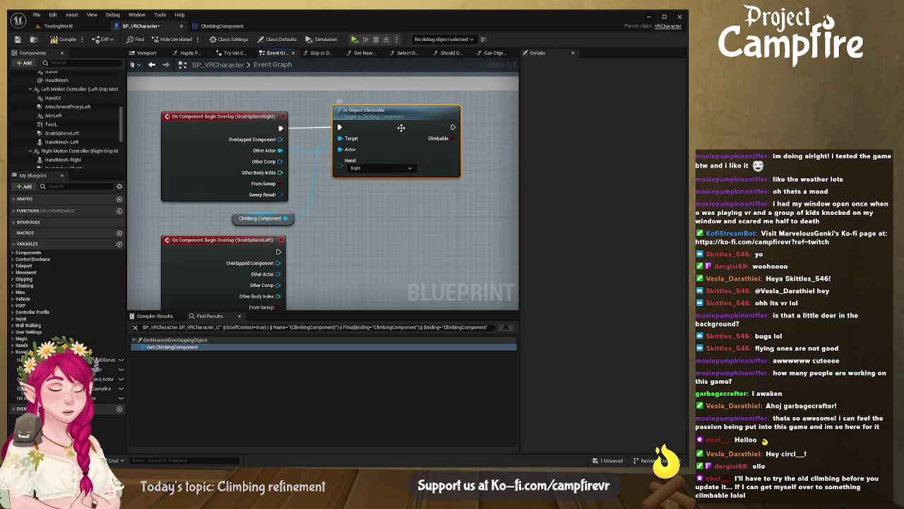
pyautogui.click(401, 128)
pyautogui.hotkey('ctrl', 'c')
pyautogui.hotkey('ctrl', 'v')
pyautogui.moveTo(419, 237); pyautogui.dragTo(404, 221)
pyautogui.moveTo(279, 252)
pyautogui.mouseDown()
pyautogui.moveTo(320, 228)
pyautogui.moveTo(295, 251)
pyautogui.moveTo(328, 241)
pyautogui.mouseUp()
pyautogui.moveTo(381, 231)
pyautogui.mouseDown()
pyautogui.moveTo(385, 254)
pyautogui.moveTo(362, 181)
pyautogui.moveTo(366, 219)
pyautogui.mouseUp()
# Step: Tidy the upper Is Object Climbable node and select all left and right climbing overlap nodes
pyautogui.moveTo(360, 117); pyautogui.dragTo(342, 123)
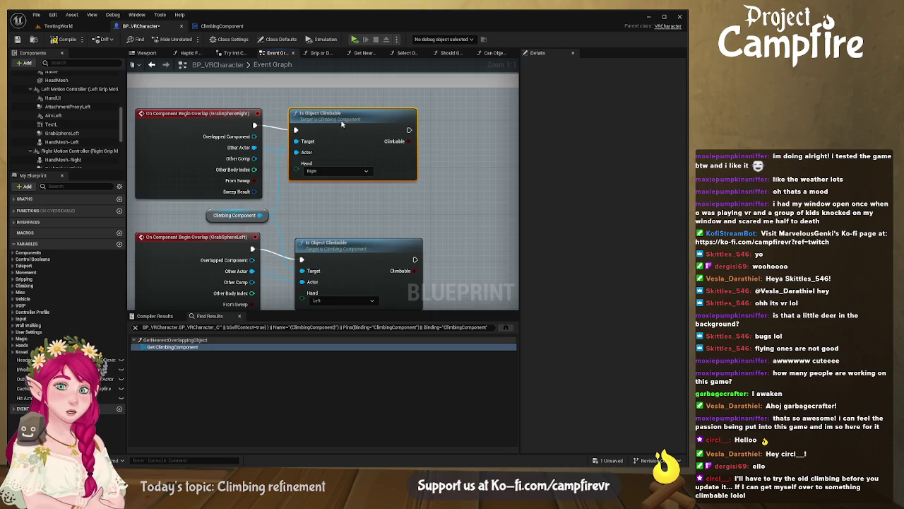
pyautogui.scroll(-3, 353, 212)
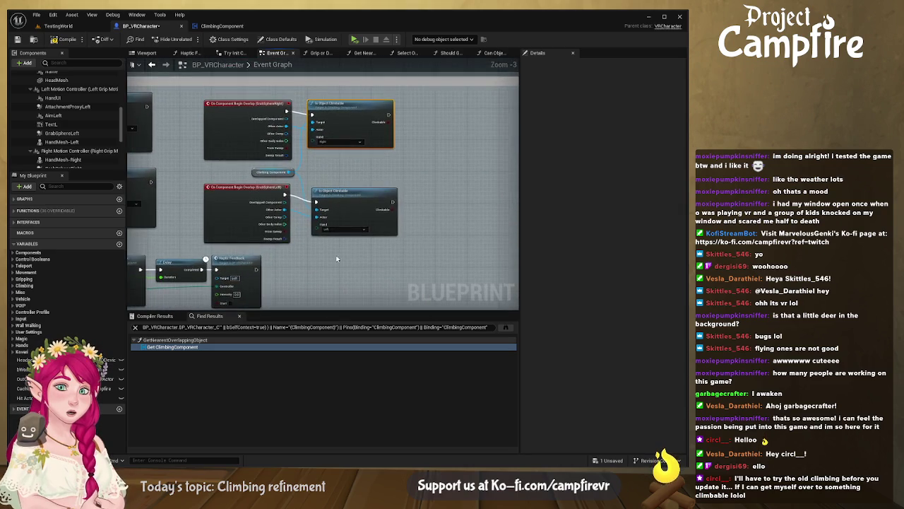
pyautogui.click(290, 173)
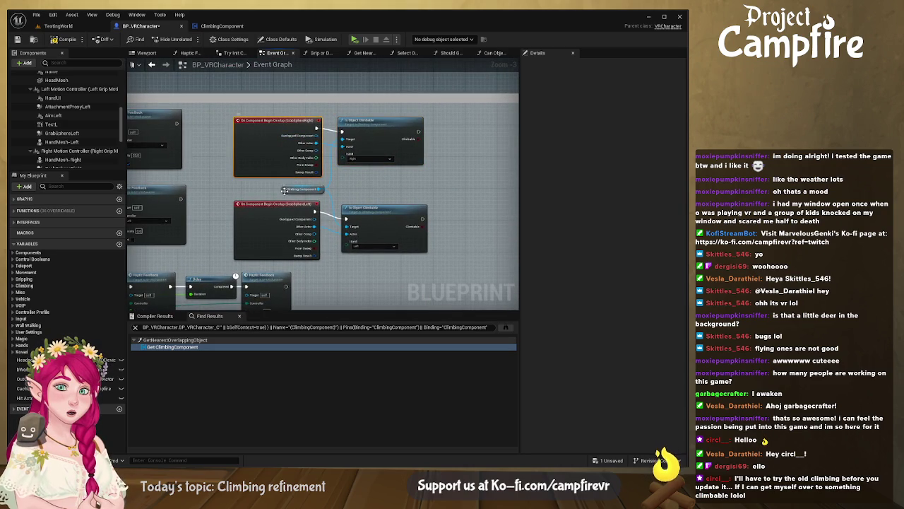
pyautogui.moveTo(295, 194)
pyautogui.mouseDown()
pyautogui.moveTo(318, 222)
pyautogui.moveTo(374, 220)
pyautogui.mouseUp()
pyautogui.moveTo(164, 166); pyautogui.dragTo(301, 211)
pyautogui.scroll(-6, 319, 252)
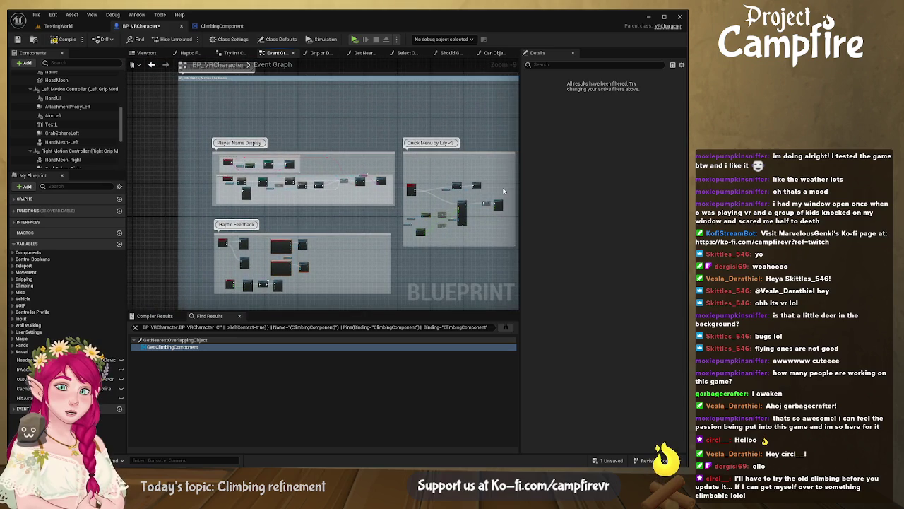
# Step: Wrap the selected nodes in a comment titled 'Climbing' and extend the Haptic Feedback comment upward
pyautogui.scroll(2, 427, 186)
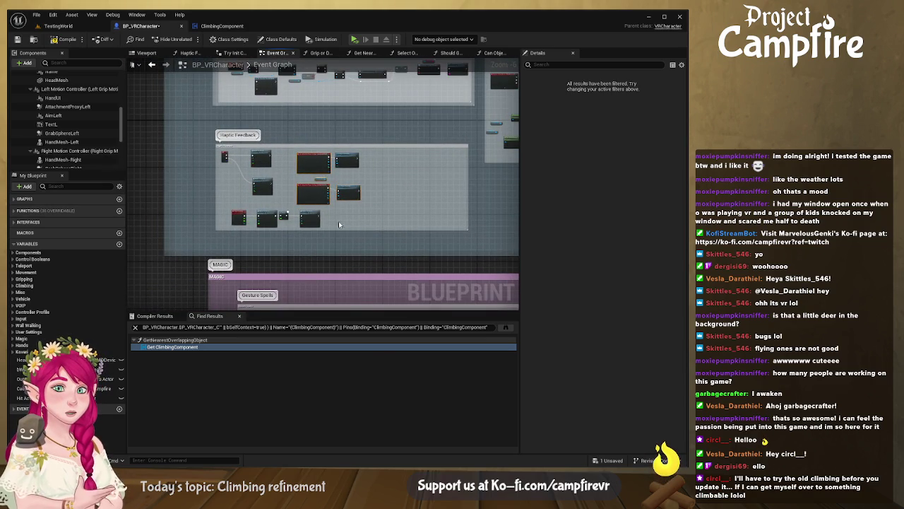
pyautogui.press('c')
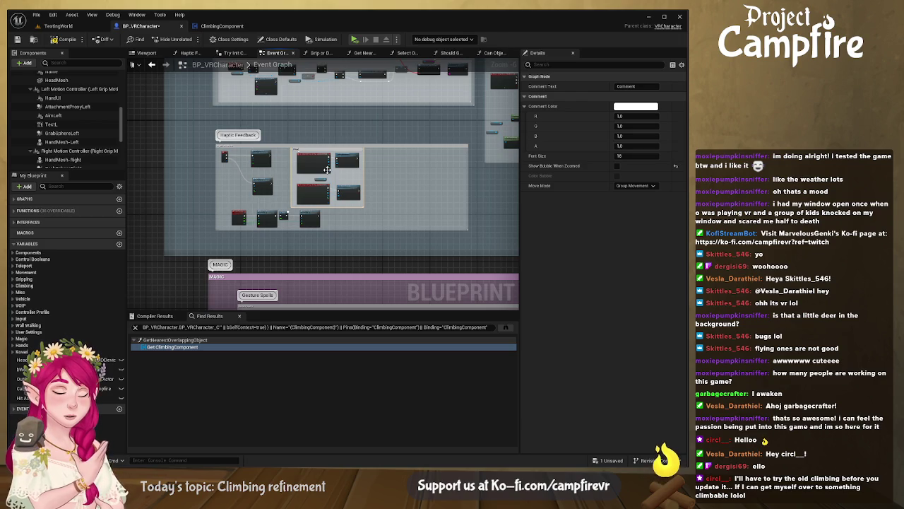
pyautogui.write('Climbing')
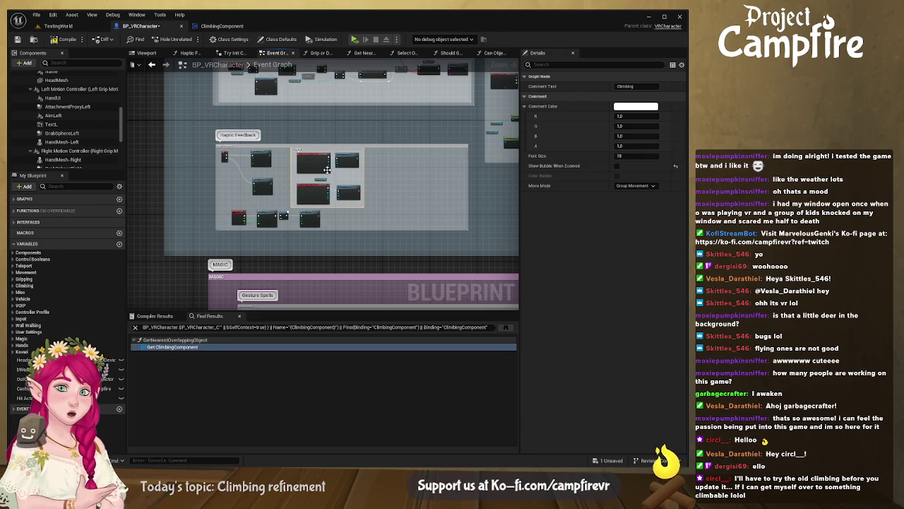
pyautogui.scroll(5, 309, 182)
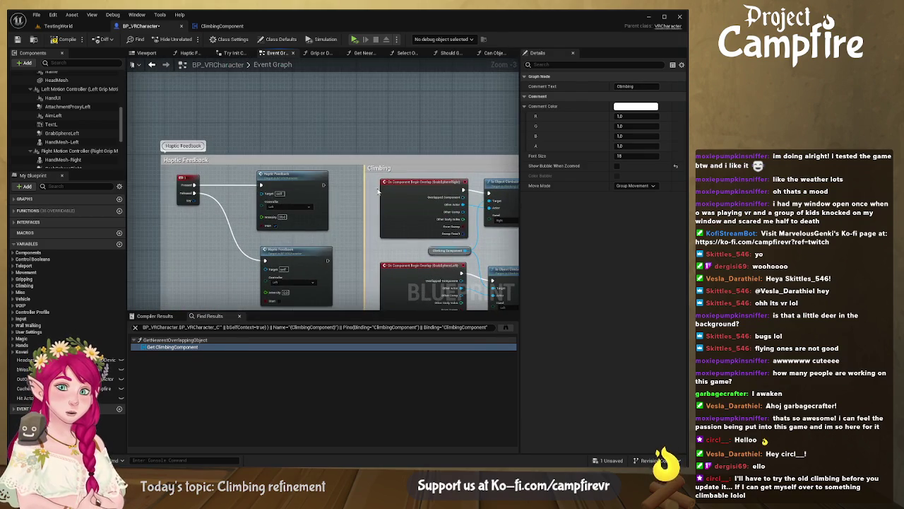
pyautogui.click(387, 150)
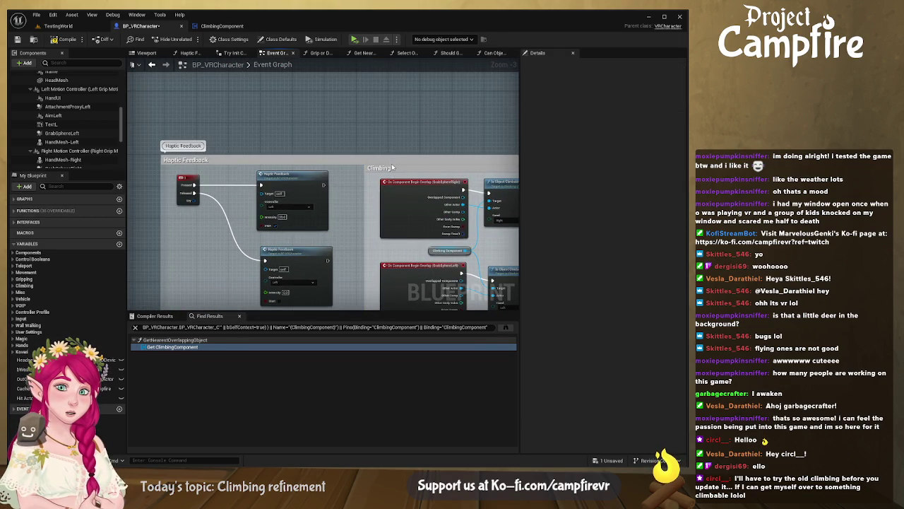
pyautogui.moveTo(395, 156); pyautogui.dragTo(395, 145)
# Step: Compile and save BP_VRCharacter
pyautogui.scroll(-4, 398, 147)
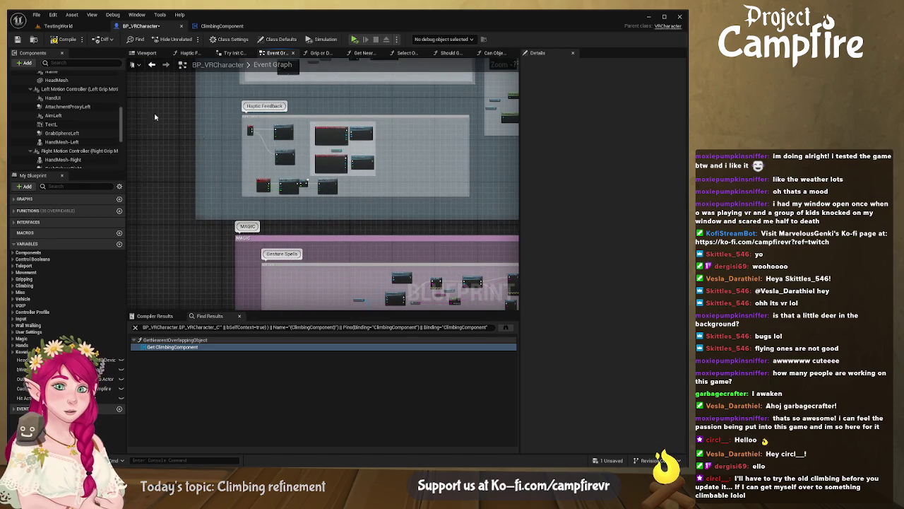
pyautogui.click(62, 41)
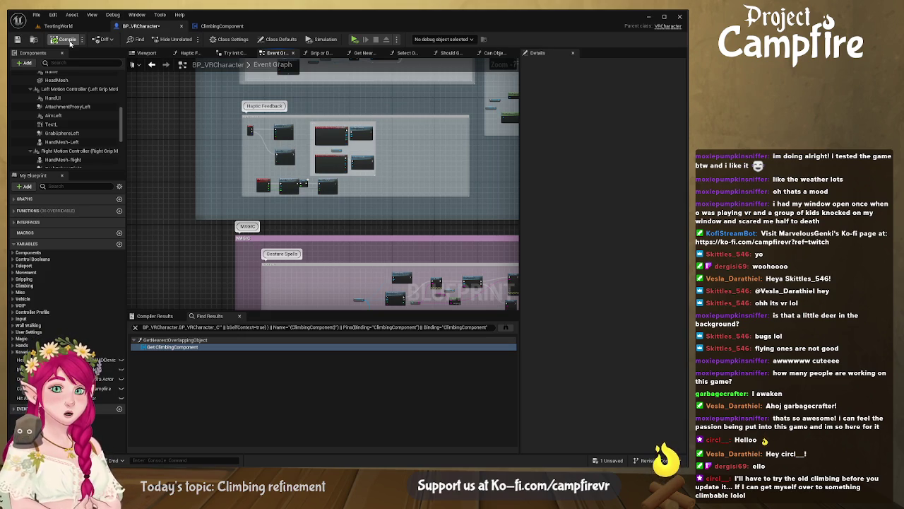
pyautogui.click(17, 39)
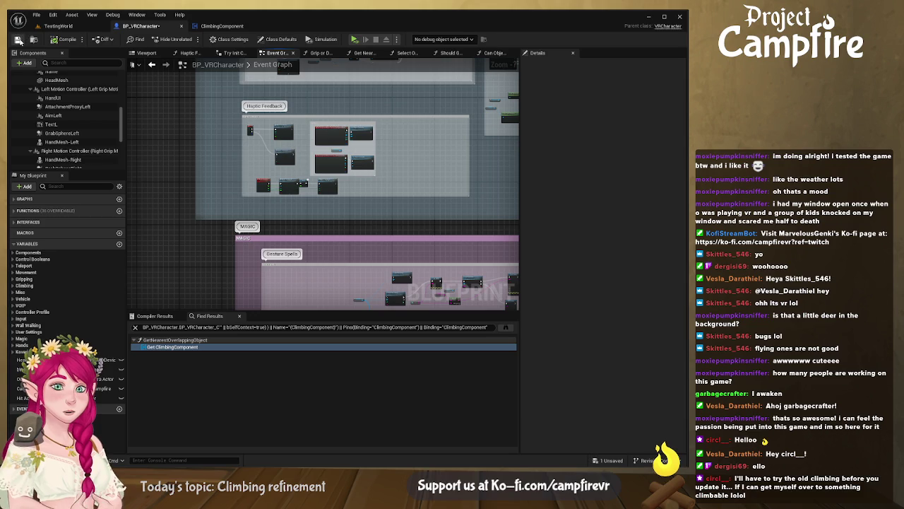
# Step: Start a VR play session to test the climbing changes
pyautogui.click(353, 38)
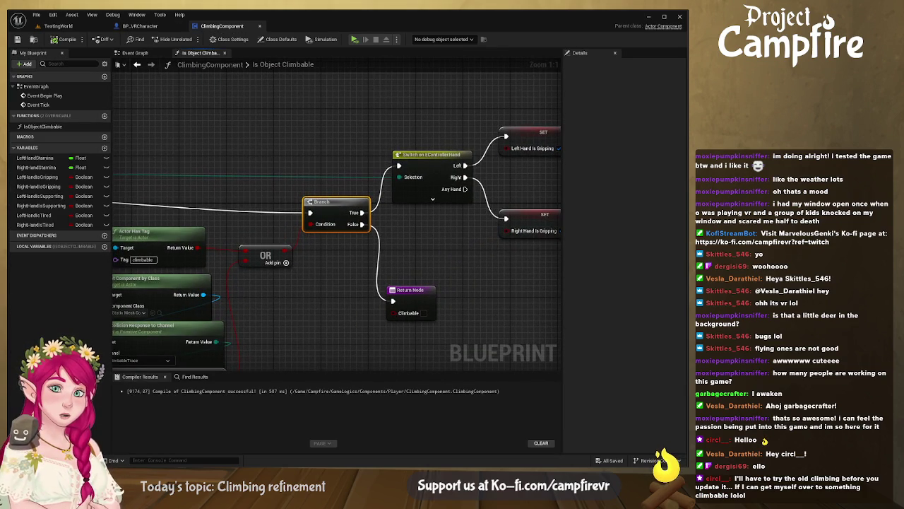
pyautogui.moveTo(399, 169)
pyautogui.mouseDown()
pyautogui.moveTo(576, 145)
pyautogui.moveTo(585, 130)
pyautogui.mouseUp()
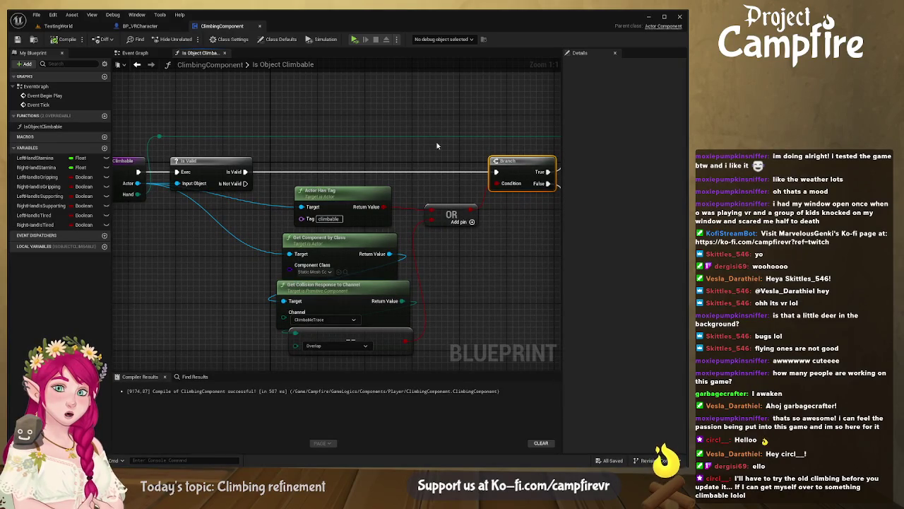
pyautogui.moveTo(342, 153)
pyautogui.mouseDown()
pyautogui.moveTo(430, 133)
pyautogui.moveTo(435, 109)
pyautogui.moveTo(236, 133)
pyautogui.moveTo(310, 122)
pyautogui.moveTo(406, 132)
pyautogui.moveTo(381, 93)
pyautogui.moveTo(368, 112)
pyautogui.moveTo(436, 145)
pyautogui.mouseUp()
pyautogui.moveTo(381, 166); pyautogui.dragTo(379, 108)
pyautogui.moveTo(313, 154)
pyautogui.mouseDown()
pyautogui.moveTo(343, 118)
pyautogui.moveTo(322, 118)
pyautogui.mouseUp()
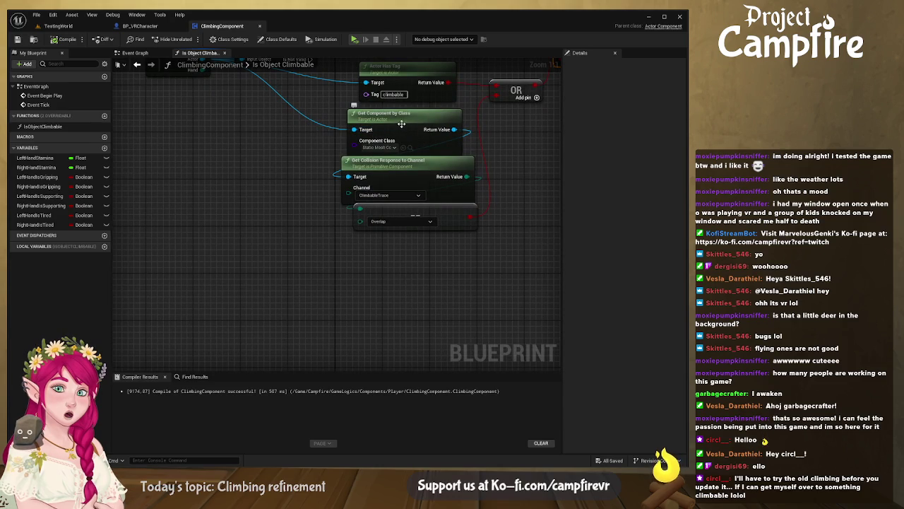
pyautogui.moveTo(422, 163); pyautogui.dragTo(358, 188)
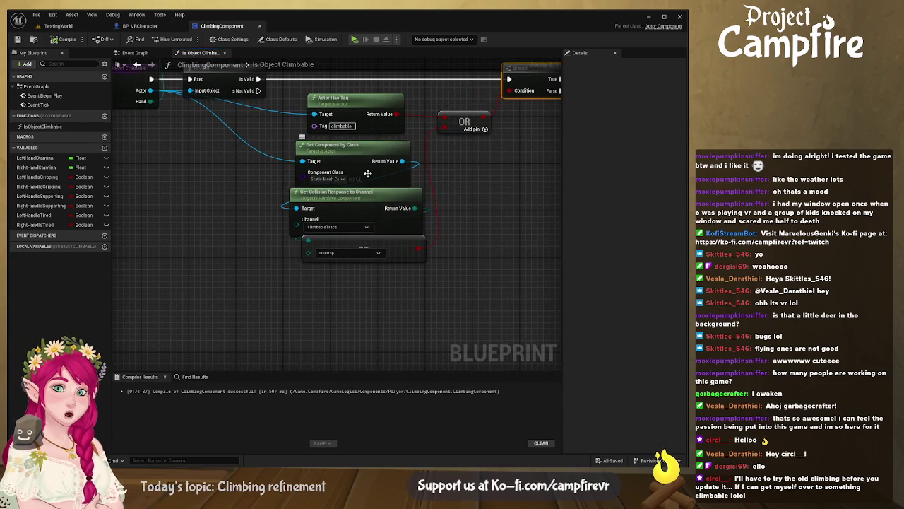
pyautogui.scroll(-1, 522, 211)
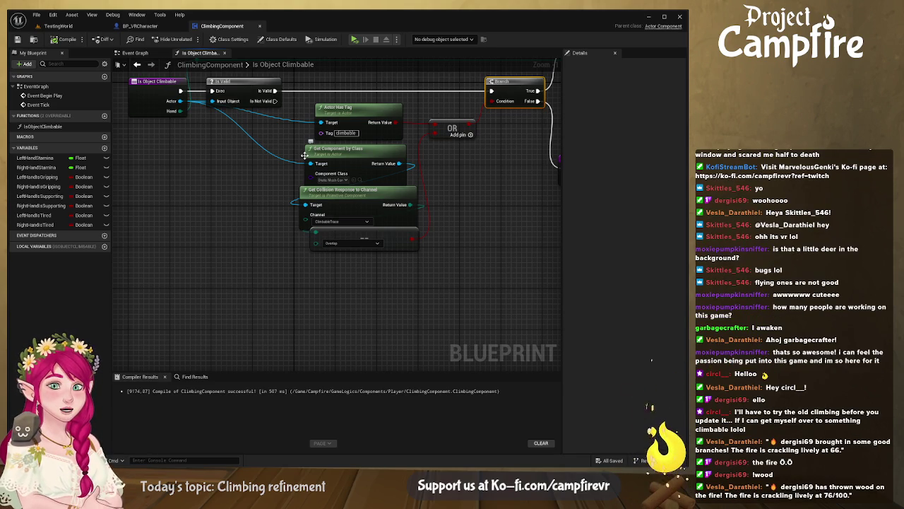
pyautogui.moveTo(331, 162); pyautogui.dragTo(235, 128)
pyautogui.click(58, 25)
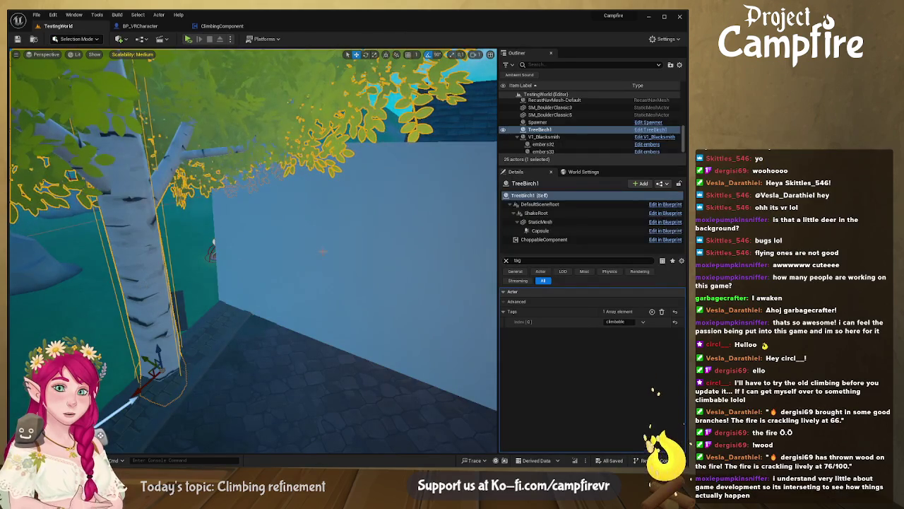
# Step: Select the climbable Cube in the level, then view ClimbingComponent's Is Object Climbable graph
pyautogui.click(321, 256)
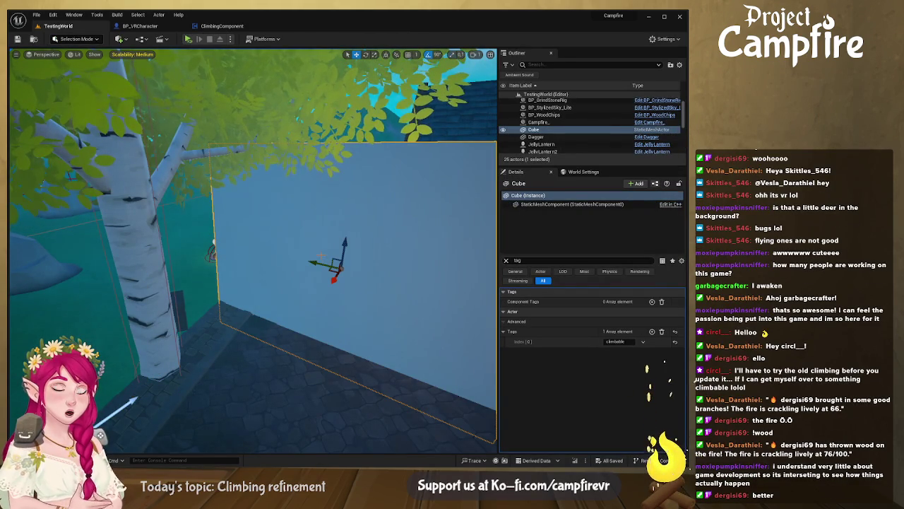
pyautogui.click(231, 26)
pyautogui.moveTo(276, 248); pyautogui.dragTo(214, 197)
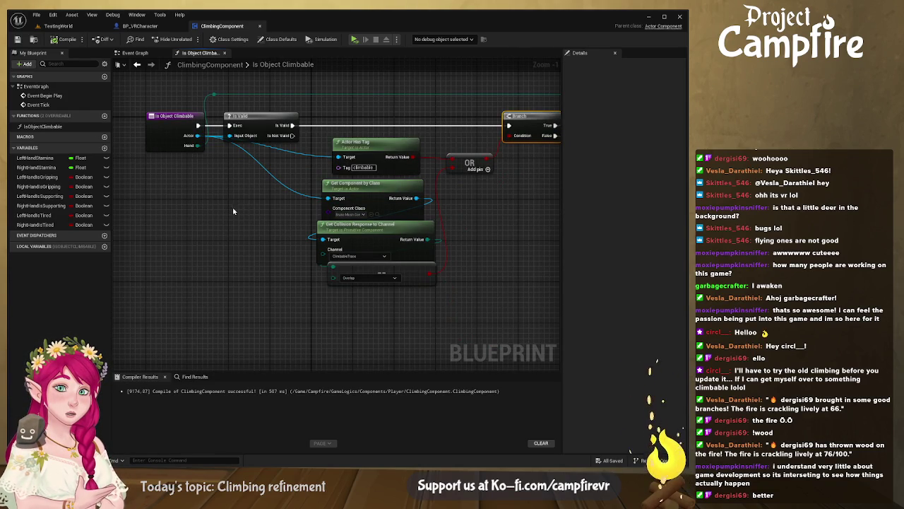
pyautogui.moveTo(242, 229); pyautogui.dragTo(231, 213)
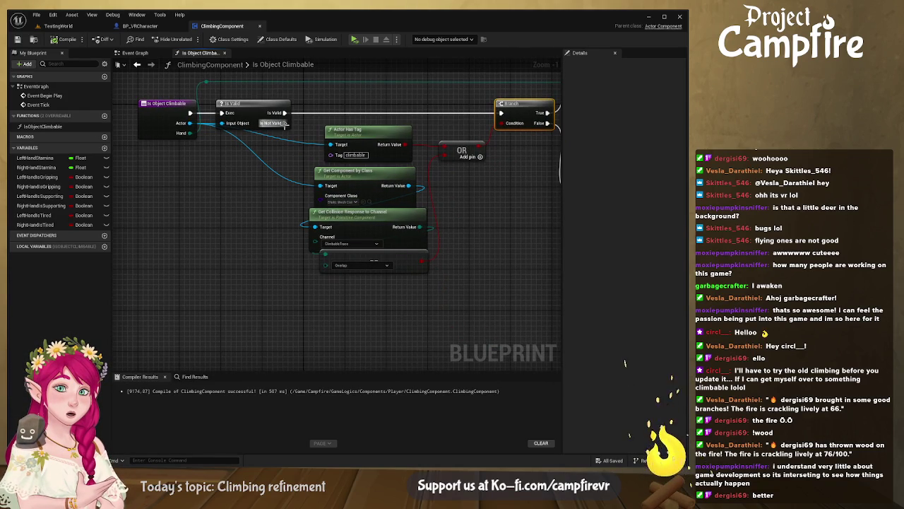
pyautogui.moveTo(382, 135); pyautogui.dragTo(355, 129)
pyautogui.moveTo(407, 150)
pyautogui.mouseDown()
pyautogui.moveTo(368, 147)
pyautogui.moveTo(414, 145)
pyautogui.mouseUp()
pyautogui.click(421, 144)
pyautogui.press('Delete')
pyautogui.click(300, 123)
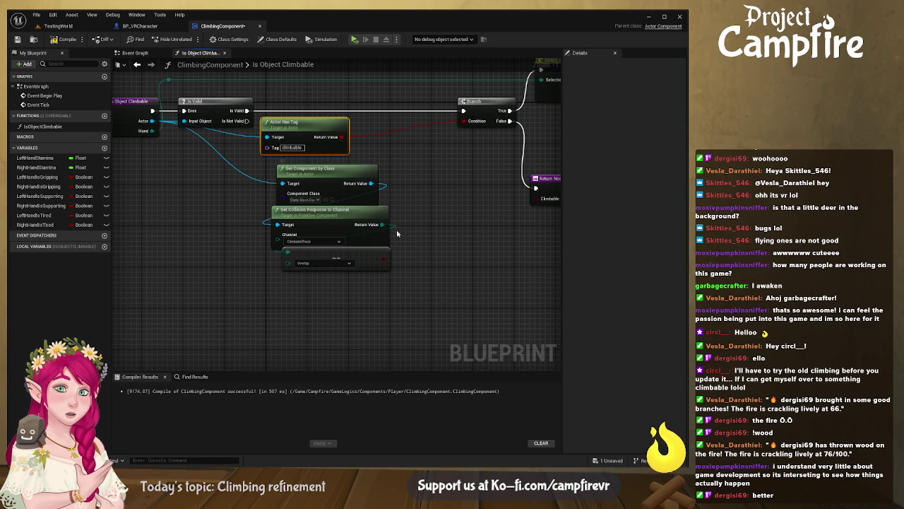
pyautogui.moveTo(384, 259); pyautogui.dragTo(464, 122)
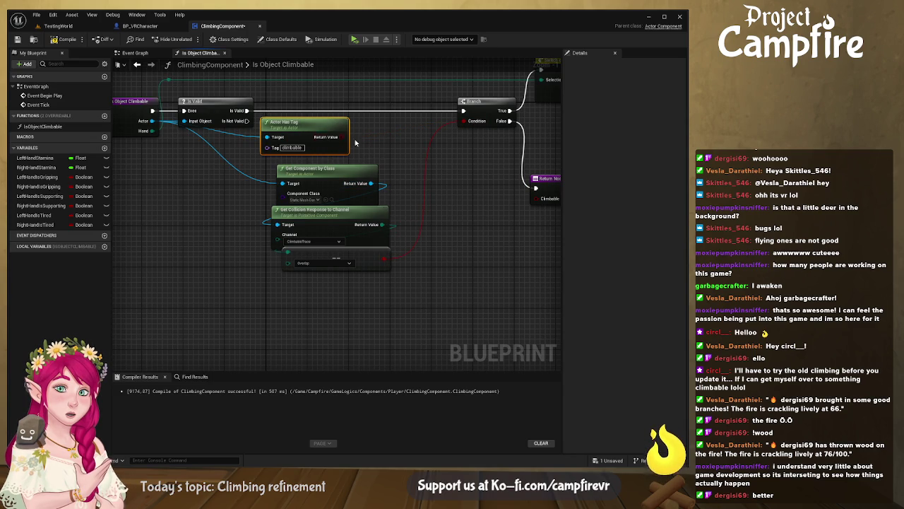
pyautogui.click(409, 220)
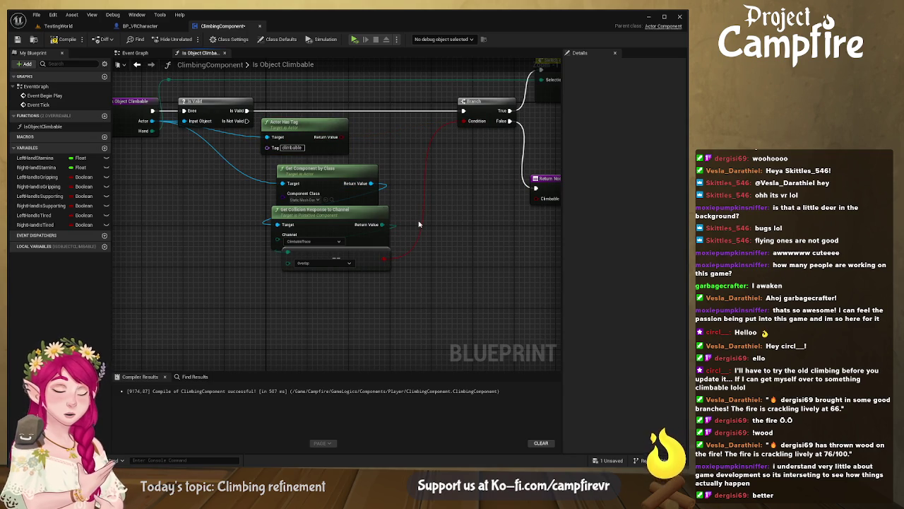
pyautogui.moveTo(463, 121)
pyautogui.mouseDown()
pyautogui.moveTo(441, 151)
pyautogui.moveTo(425, 151)
pyautogui.mouseUp()
pyautogui.click(466, 149)
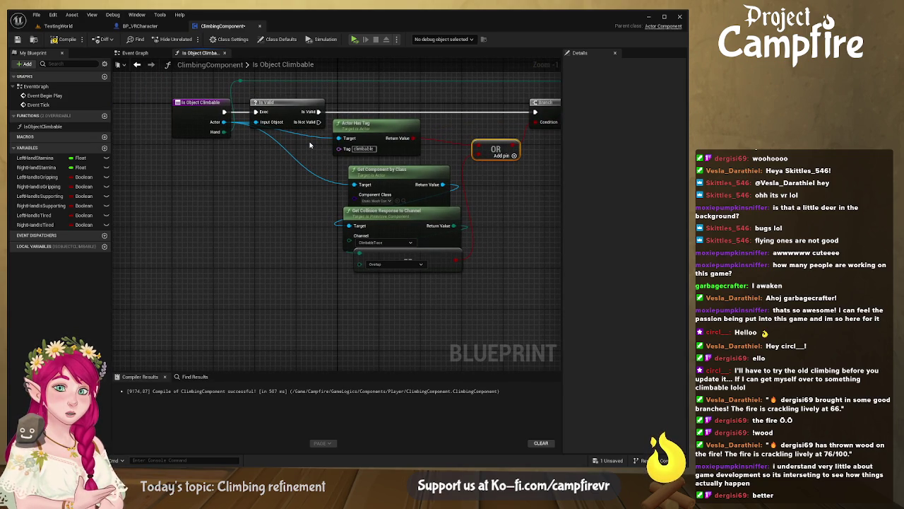
pyautogui.moveTo(331, 159); pyautogui.dragTo(339, 201)
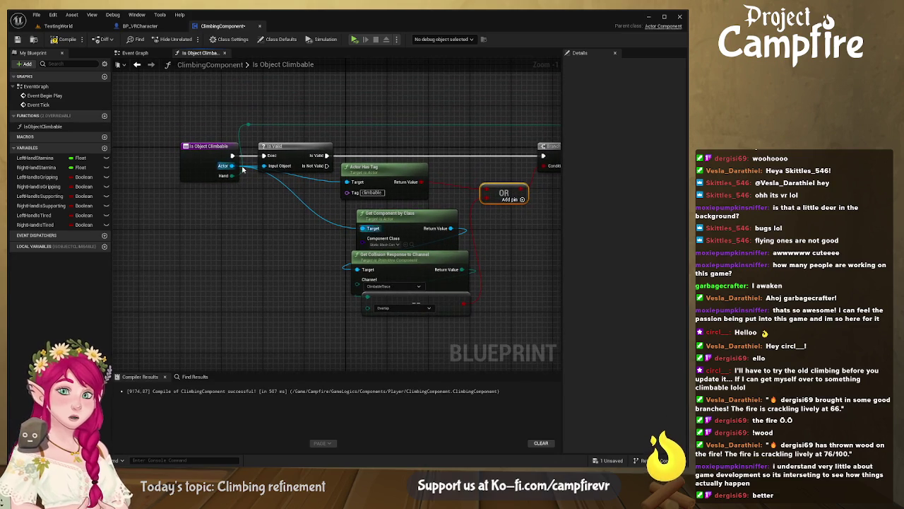
pyautogui.moveTo(278, 183); pyautogui.dragTo(329, 211)
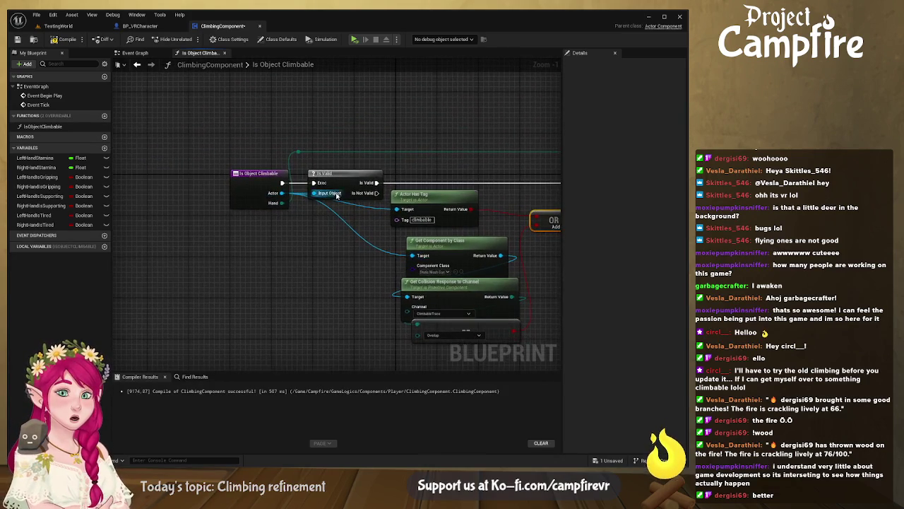
pyautogui.moveTo(230, 147); pyautogui.dragTo(322, 214)
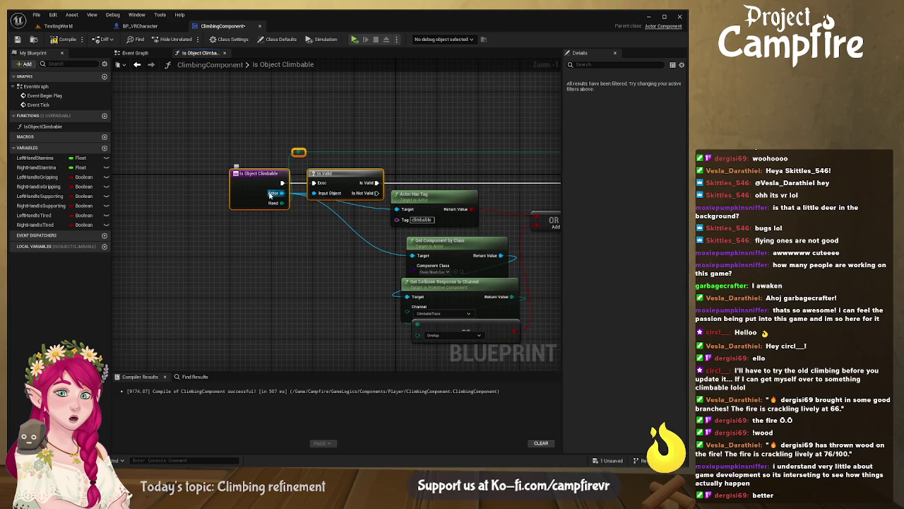
pyautogui.moveTo(358, 198)
pyautogui.mouseDown()
pyautogui.moveTo(307, 170)
pyautogui.moveTo(338, 195)
pyautogui.moveTo(321, 200)
pyautogui.mouseUp()
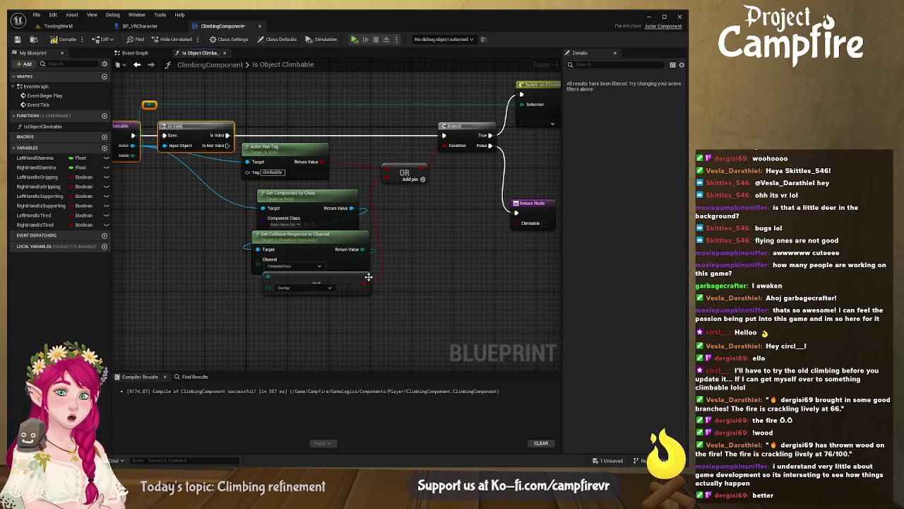
pyautogui.moveTo(314, 214); pyautogui.dragTo(373, 240)
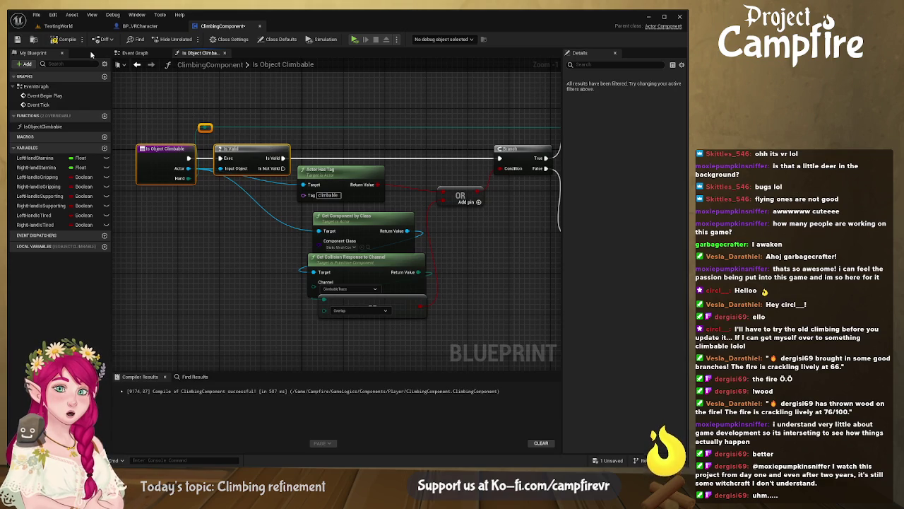
# Step: Compile ClimbingComponent and realign the Actor Has Tag, Get Collision Response and == Overlap nodes
pyautogui.click(64, 39)
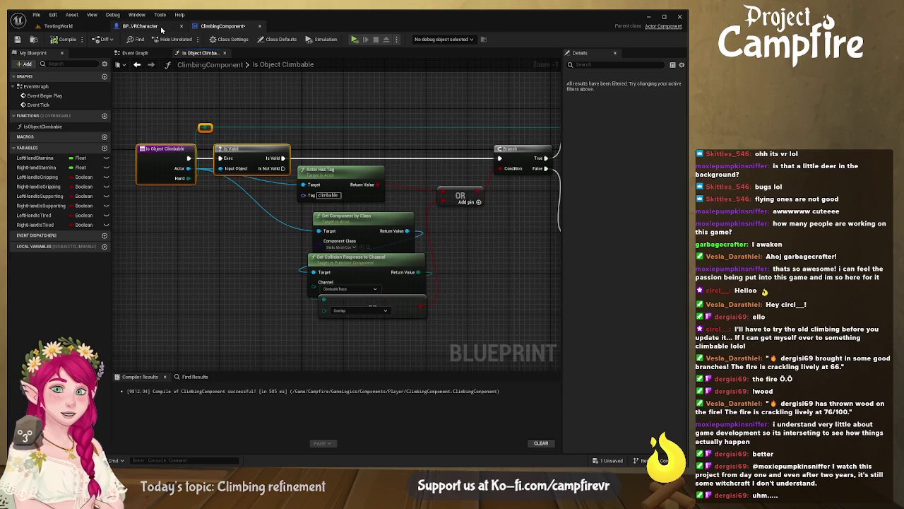
pyautogui.moveTo(355, 173); pyautogui.dragTo(369, 176)
pyautogui.moveTo(366, 259); pyautogui.dragTo(371, 262)
pyautogui.moveTo(393, 303); pyautogui.dragTo(387, 302)
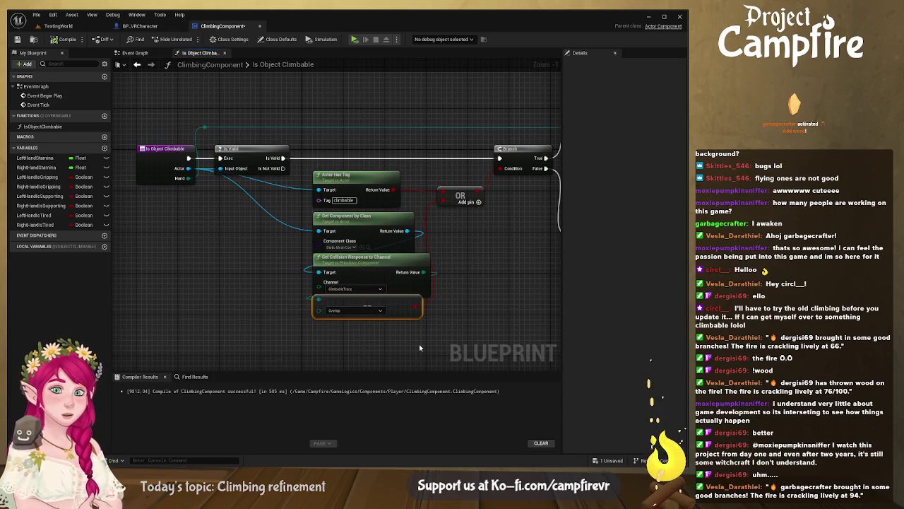
pyautogui.moveTo(458, 331); pyautogui.dragTo(456, 315)
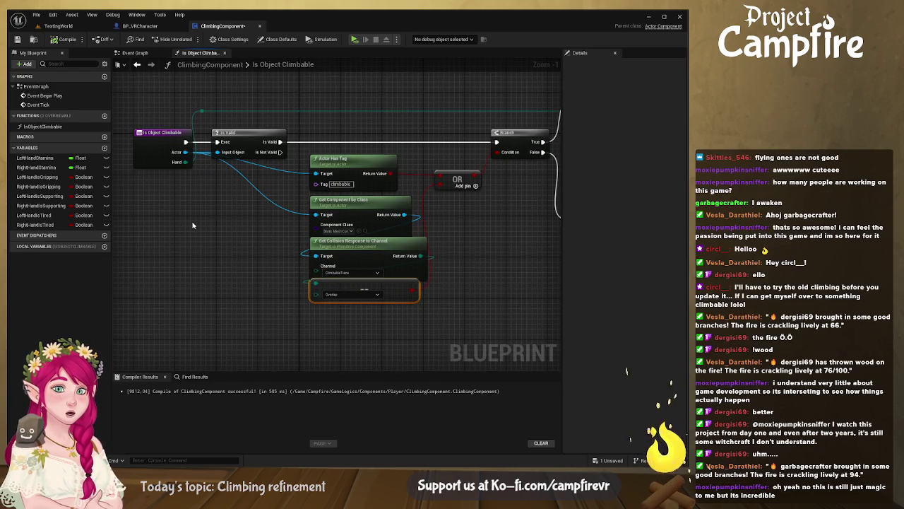
pyautogui.moveTo(195, 224); pyautogui.dragTo(249, 248)
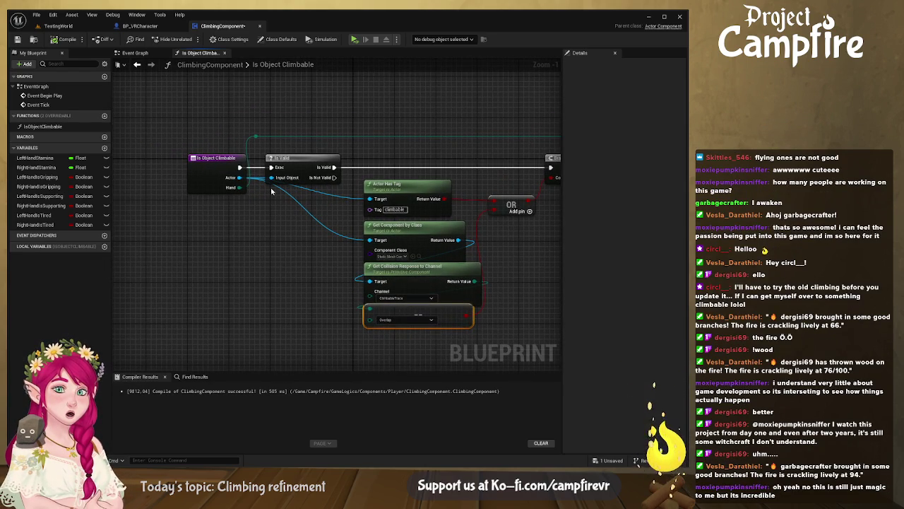
# Step: Reconnect Is Valid's exec output to Branch and wire the collision response target to Actor
pyautogui.moveTo(338, 166); pyautogui.dragTo(376, 167)
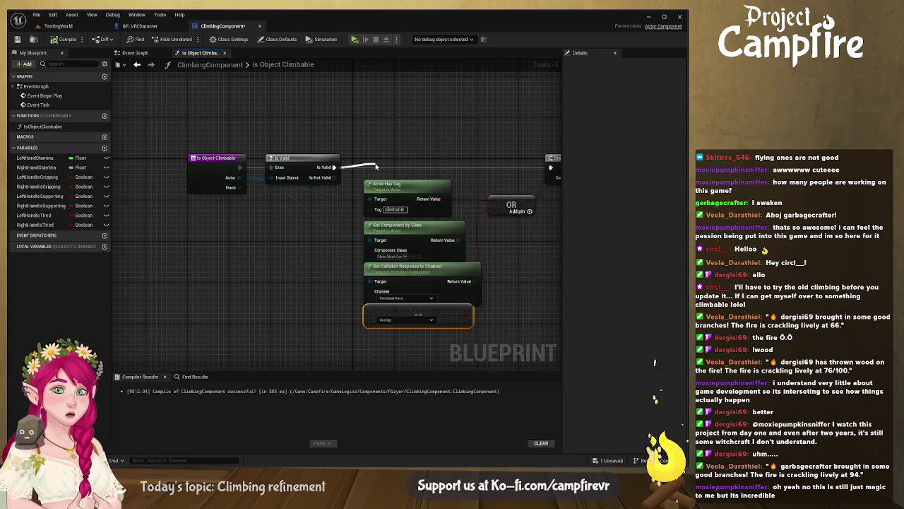
pyautogui.moveTo(377, 167); pyautogui.dragTo(551, 167)
pyautogui.click(389, 161)
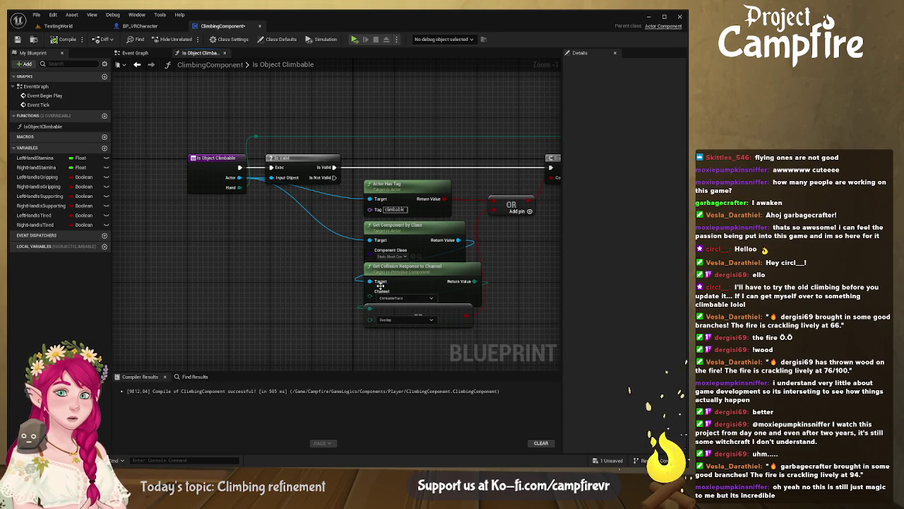
pyautogui.moveTo(369, 281)
pyautogui.mouseDown()
pyautogui.moveTo(252, 181)
pyautogui.moveTo(236, 179)
pyautogui.moveTo(289, 275)
pyautogui.moveTo(303, 250)
pyautogui.mouseUp()
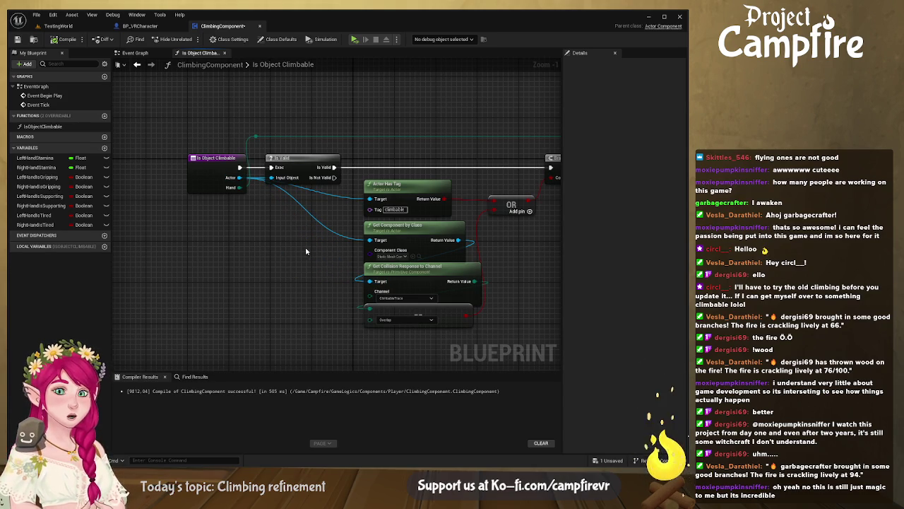
pyautogui.moveTo(371, 245); pyautogui.dragTo(370, 245)
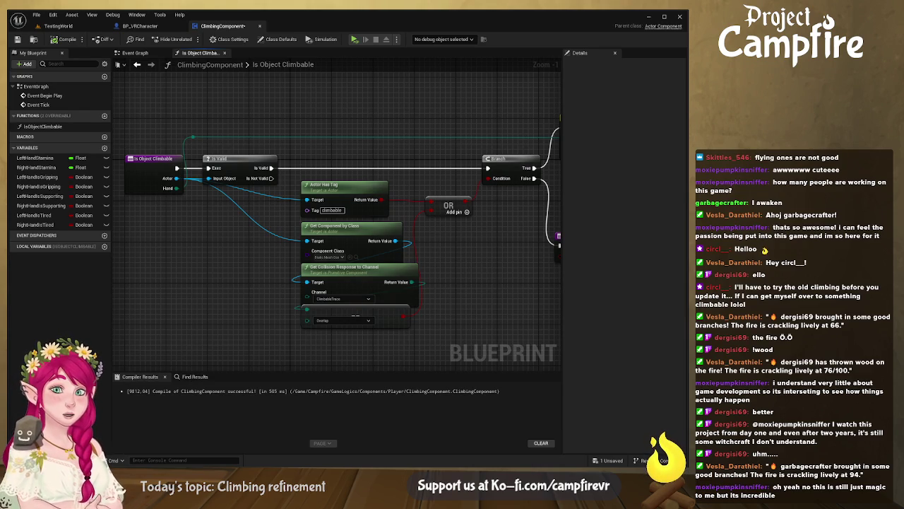
pyautogui.moveTo(561, 230)
pyautogui.mouseDown()
pyautogui.moveTo(589, 229)
pyautogui.moveTo(576, 229)
pyautogui.mouseUp()
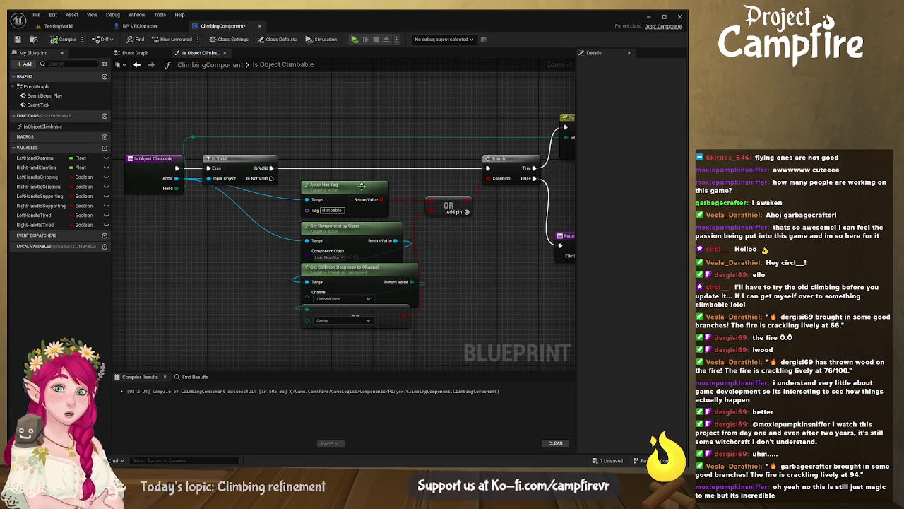
# Step: Save the ClimbingComponent blueprint with Ctrl+S and select the Is Object Climbable entry node
pyautogui.hotkey('ctrl', 's')
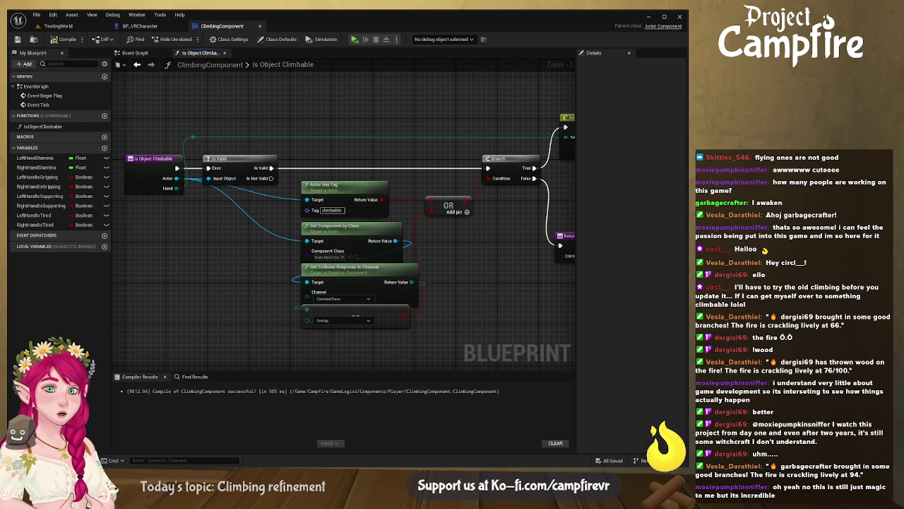
pyautogui.moveTo(260, 231)
pyautogui.mouseDown()
pyautogui.moveTo(317, 232)
pyautogui.moveTo(388, 251)
pyautogui.mouseUp()
pyautogui.moveTo(316, 203)
pyautogui.mouseDown()
pyautogui.moveTo(300, 203)
pyautogui.moveTo(343, 269)
pyautogui.mouseUp()
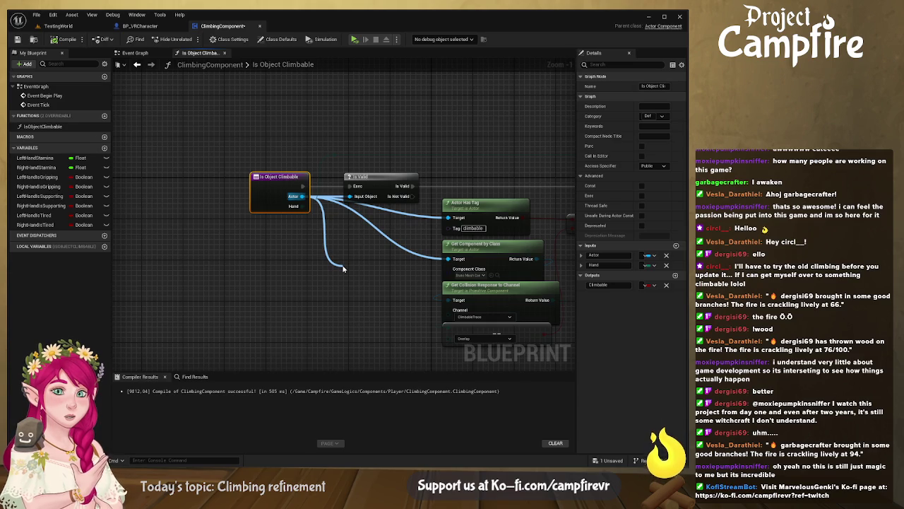
# Step: Delete the Get Object Class node off the Actor input and move the entry node left
pyautogui.moveTo(343, 267); pyautogui.dragTo(372, 327)
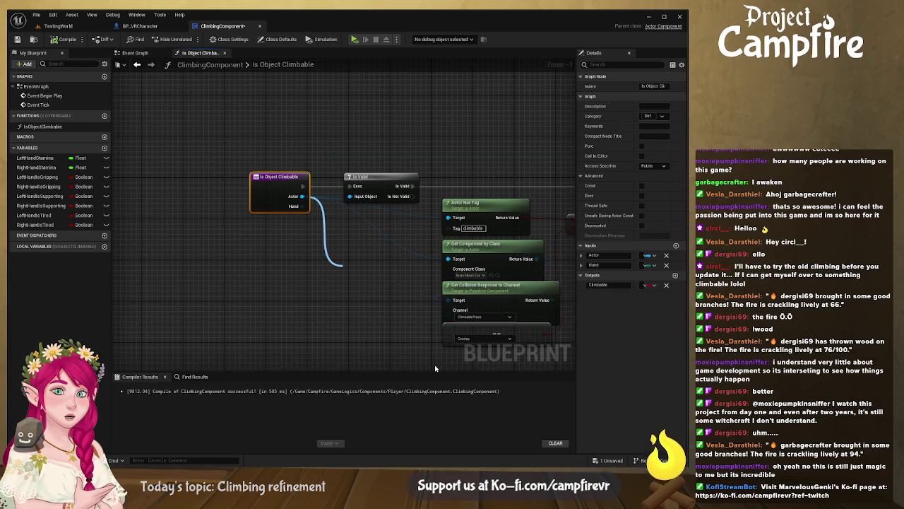
pyautogui.hotkey('ctrl', 'z')
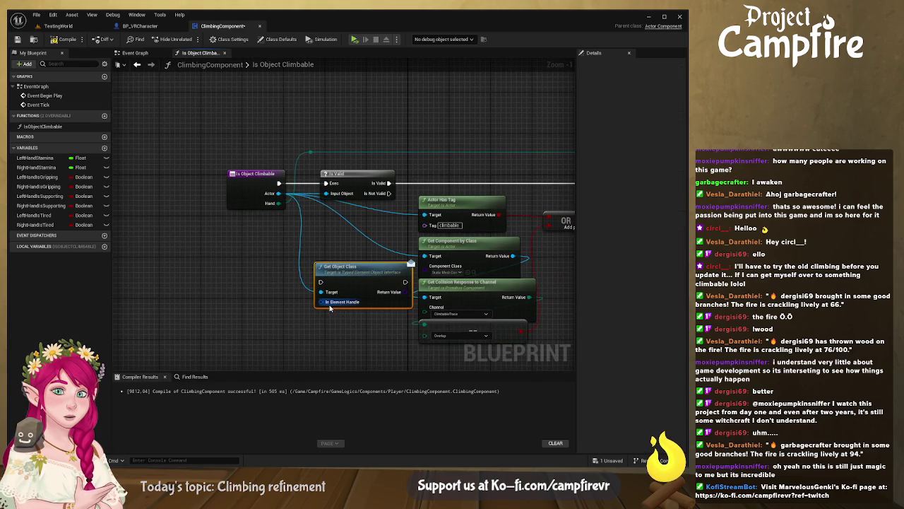
pyautogui.press('Delete')
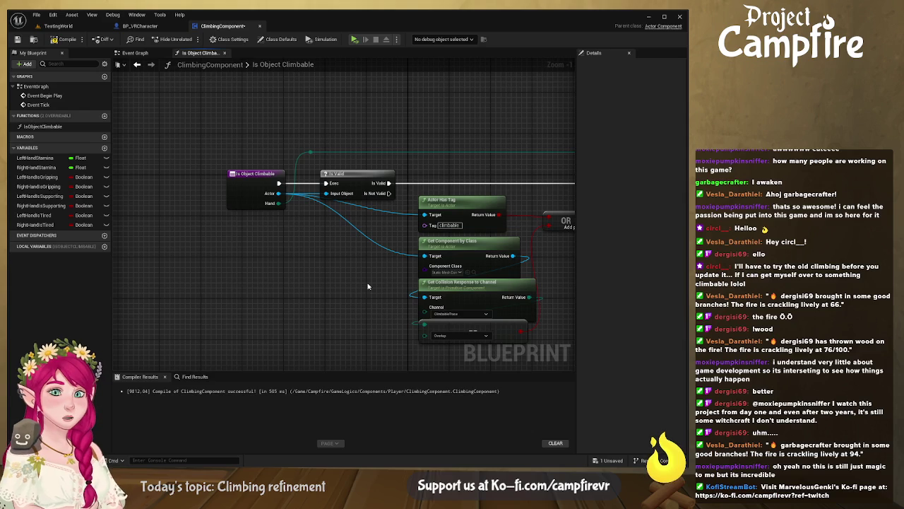
pyautogui.moveTo(366, 285); pyautogui.dragTo(328, 278)
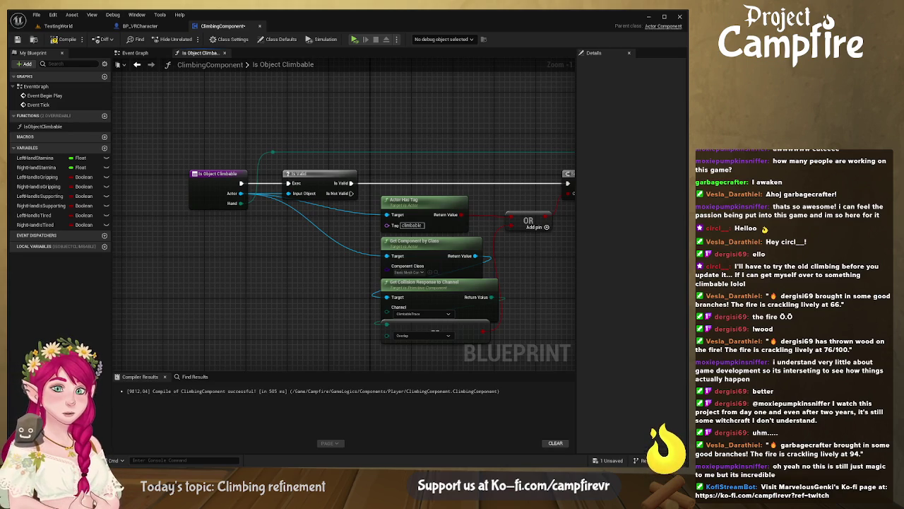
pyautogui.moveTo(325, 202); pyautogui.dragTo(256, 207)
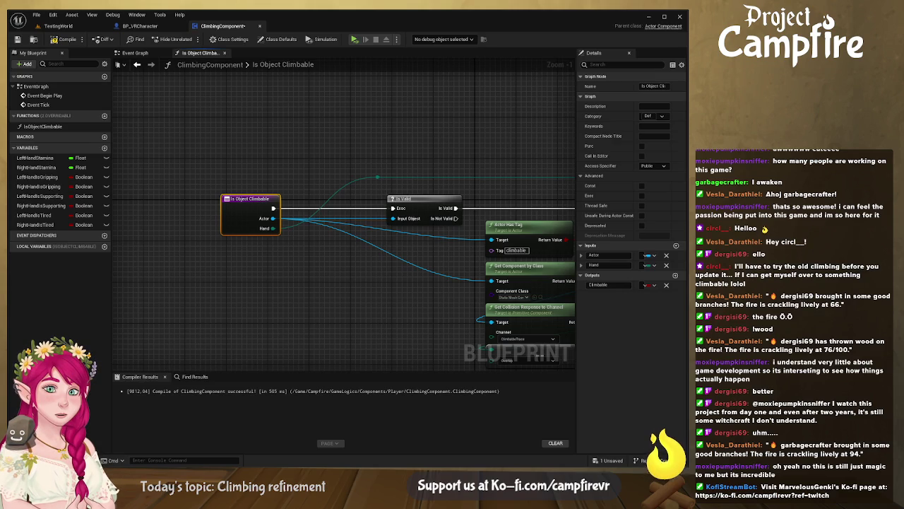
pyautogui.moveTo(272, 219)
pyautogui.mouseDown()
pyautogui.moveTo(346, 222)
pyautogui.moveTo(302, 203)
pyautogui.moveTo(341, 217)
pyautogui.mouseUp()
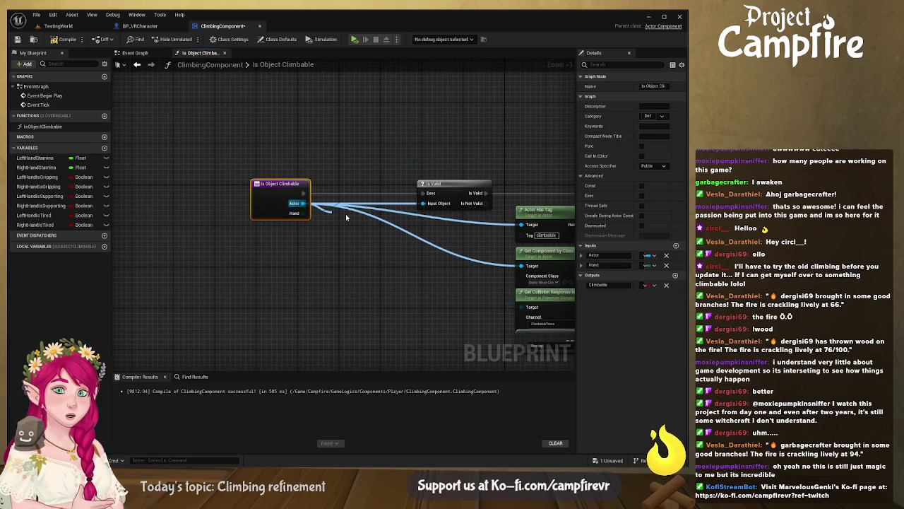
# Step: Save ClimbingComponent, select the Is Object Climbable entry node, then return to BP_VRCharacter
pyautogui.moveTo(346, 214); pyautogui.dragTo(289, 230)
pyautogui.moveTo(312, 224); pyautogui.dragTo(296, 217)
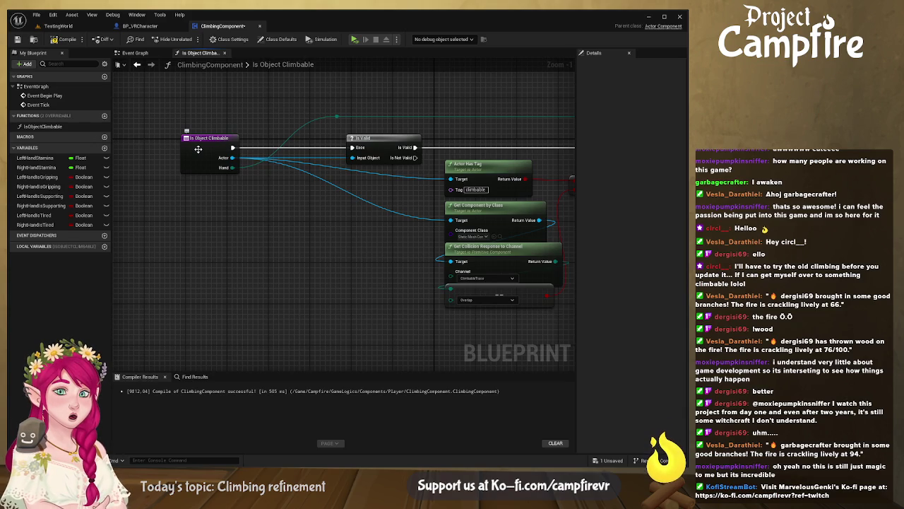
pyautogui.click(18, 39)
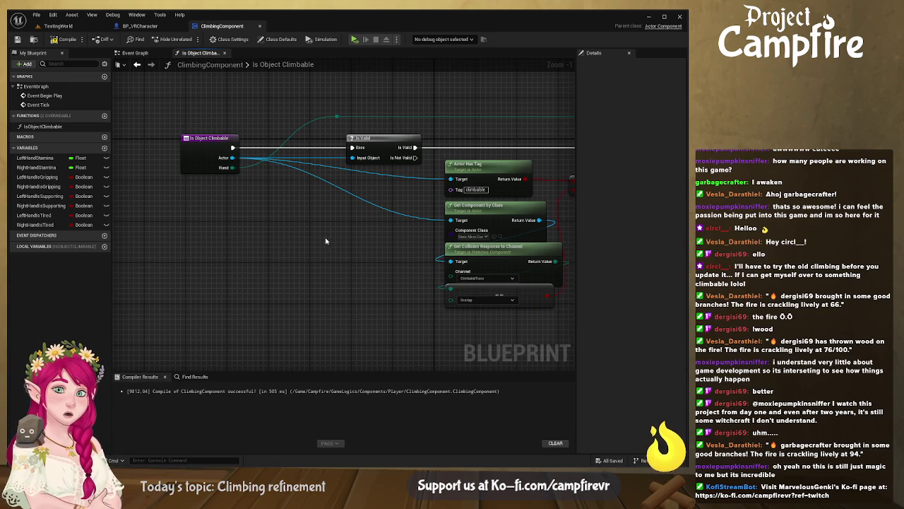
pyautogui.moveTo(326, 241); pyautogui.dragTo(337, 281)
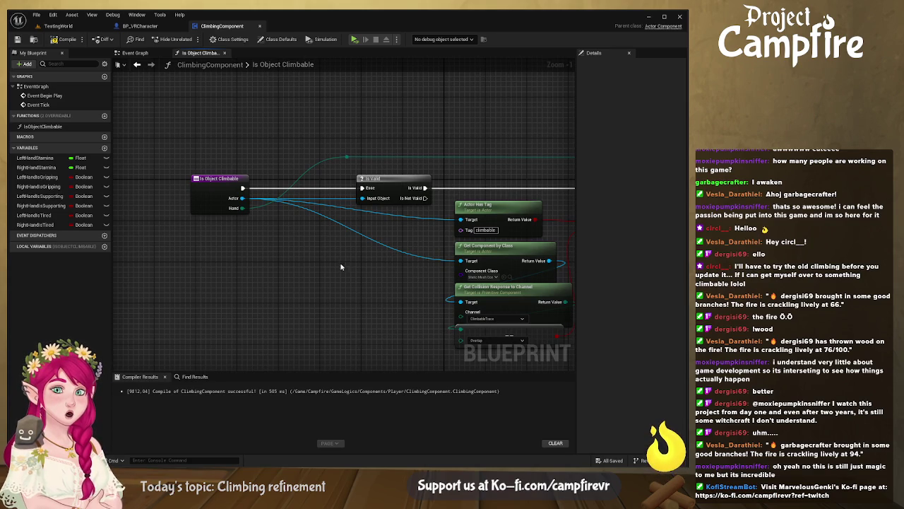
pyautogui.click(208, 195)
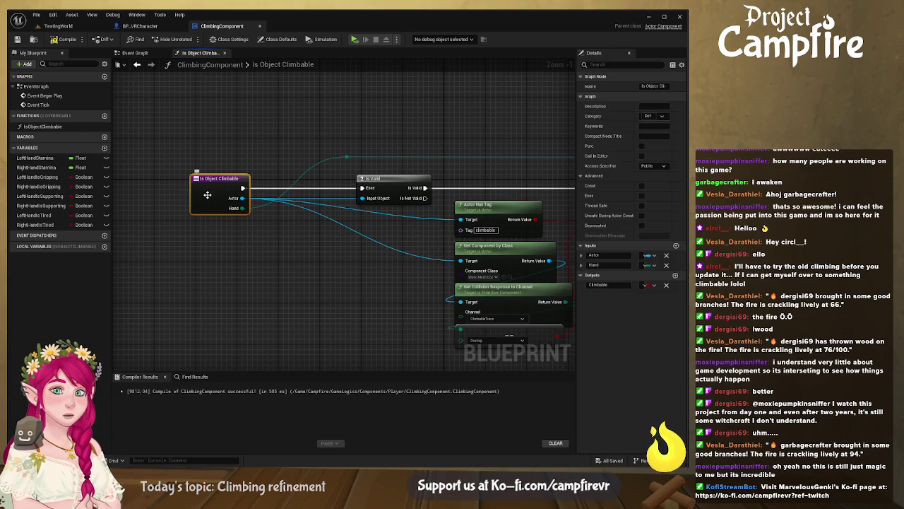
pyautogui.click(159, 26)
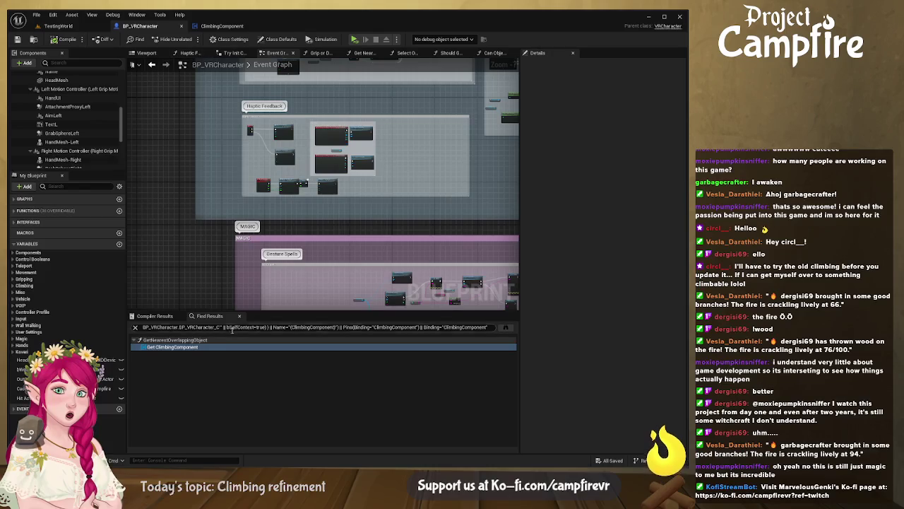
# Step: Search BP_VRCharacter's graph for 'clim', then clear the search box
pyautogui.doubleClick(185, 327)
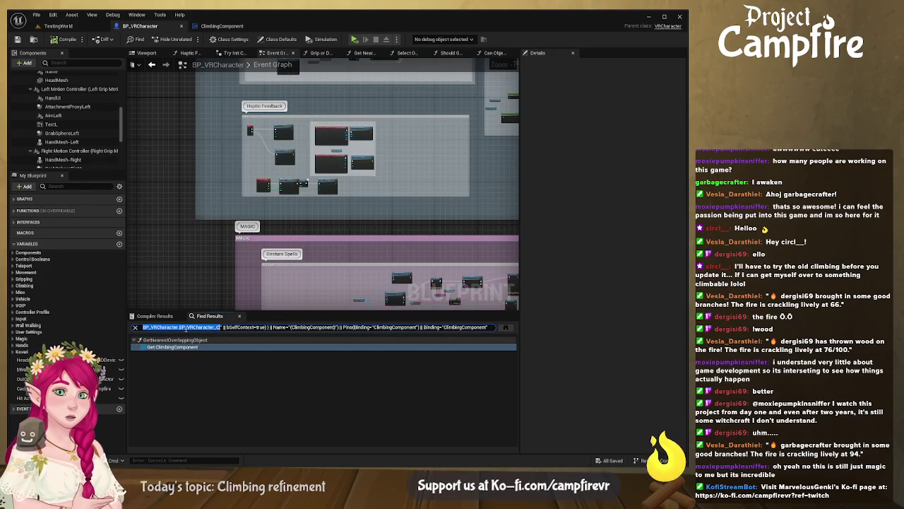
pyautogui.hotkey('ctrl', 'a')
pyautogui.write('ia')
pyautogui.press('BackSpace')
pyautogui.press('BackSpace')
pyautogui.write('clim')
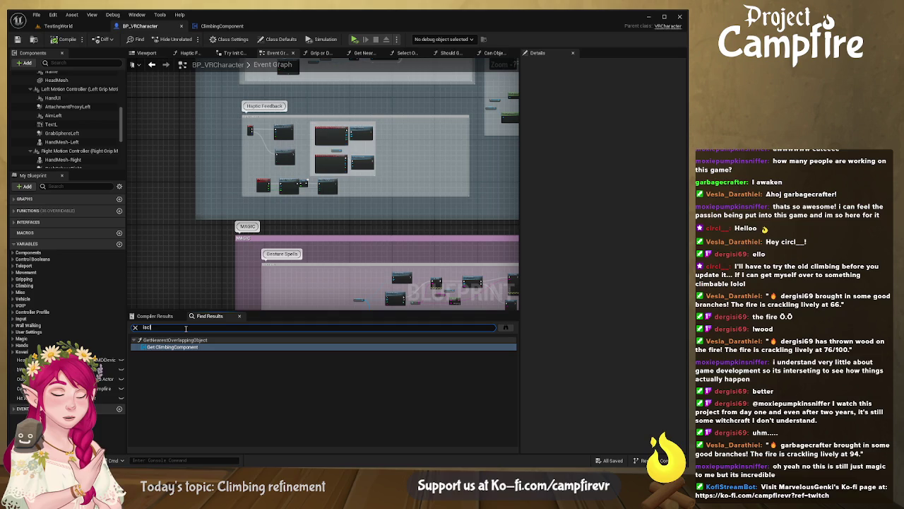
pyautogui.press('Return')
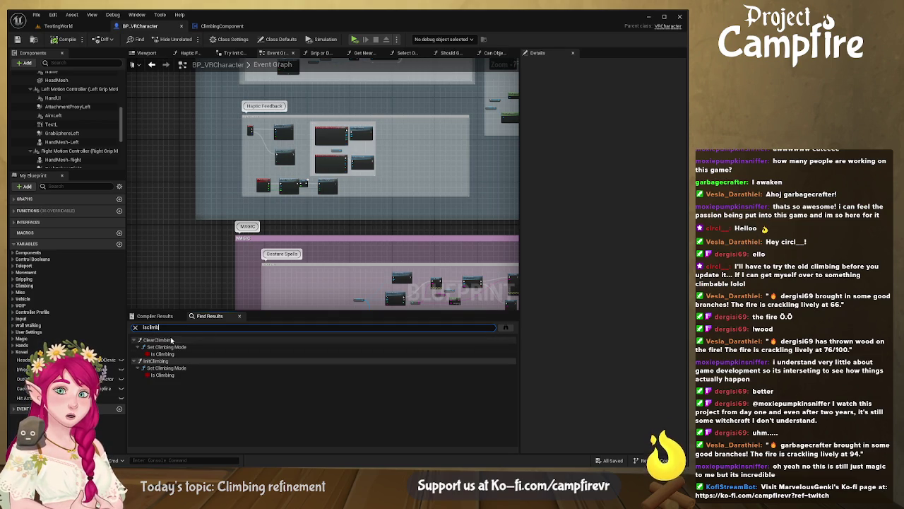
pyautogui.doubleClick(150, 327)
pyautogui.press('BackSpace')
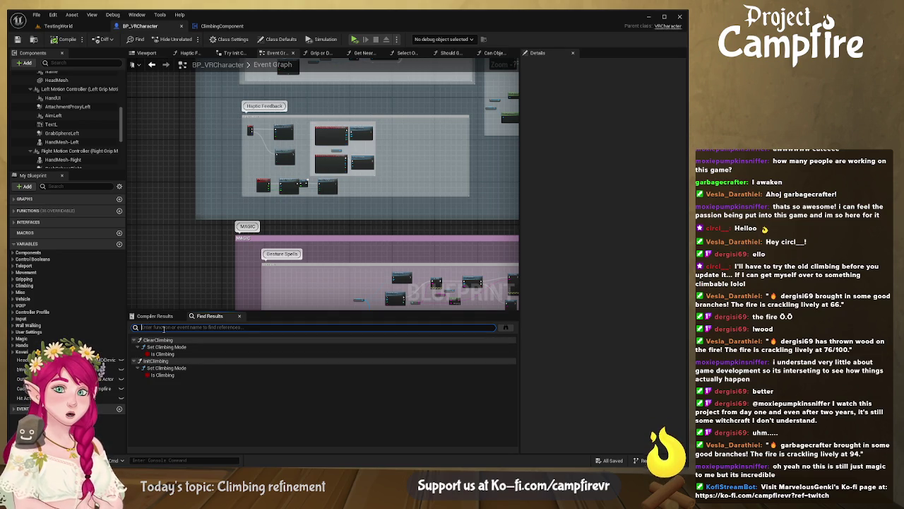
pyautogui.scroll(-5, 67, 127)
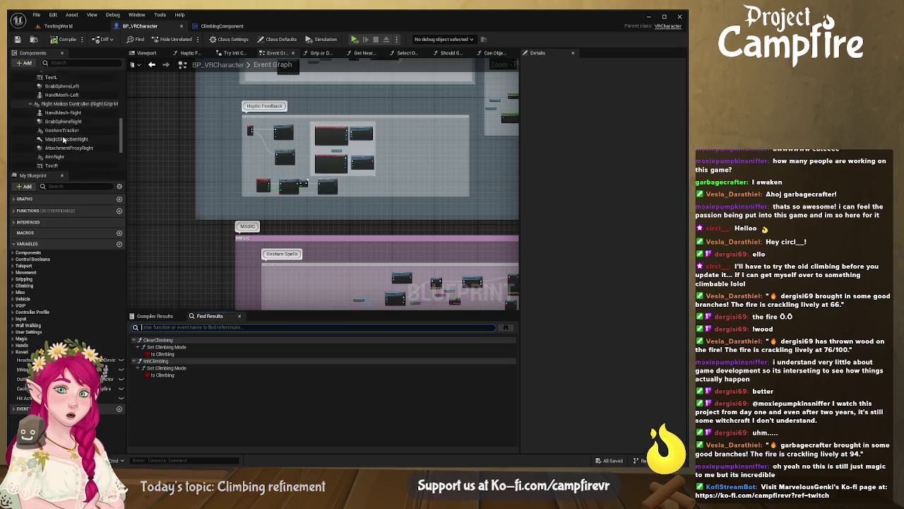
# Step: Find references to ClimbingComponent and jump to its Get ClimbingComponent node
pyautogui.click(69, 164)
pyautogui.click(141, 182)
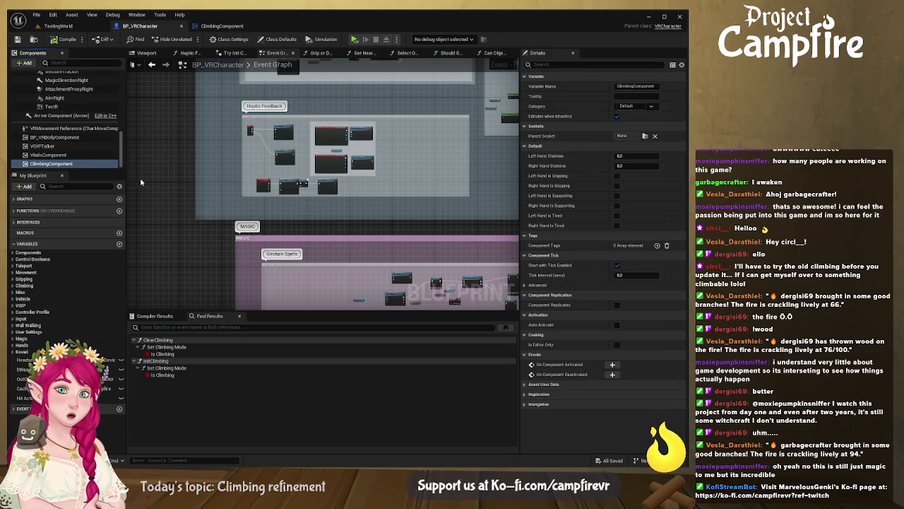
pyautogui.hotkey('alt', 'shift', 'f')
pyautogui.doubleClick(172, 347)
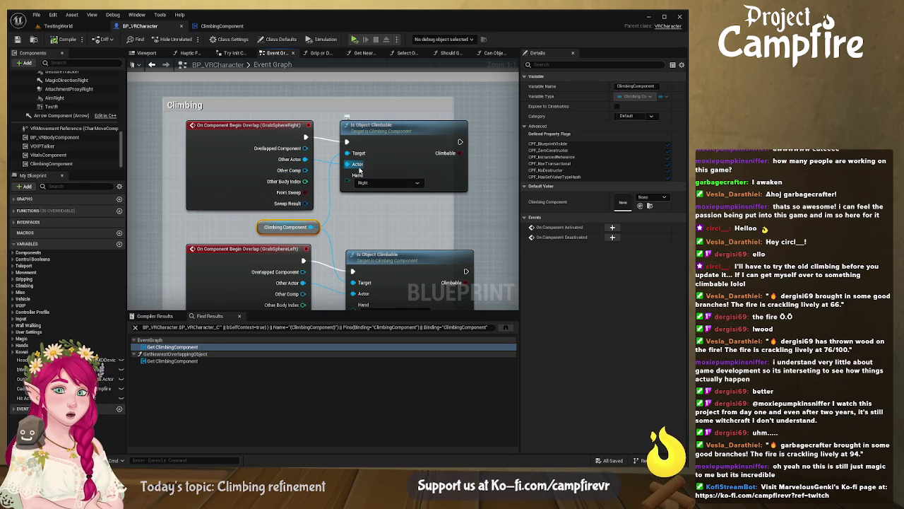
# Step: Nudge the right hand's Is Object Climbable call and open its function graph
pyautogui.click(403, 130)
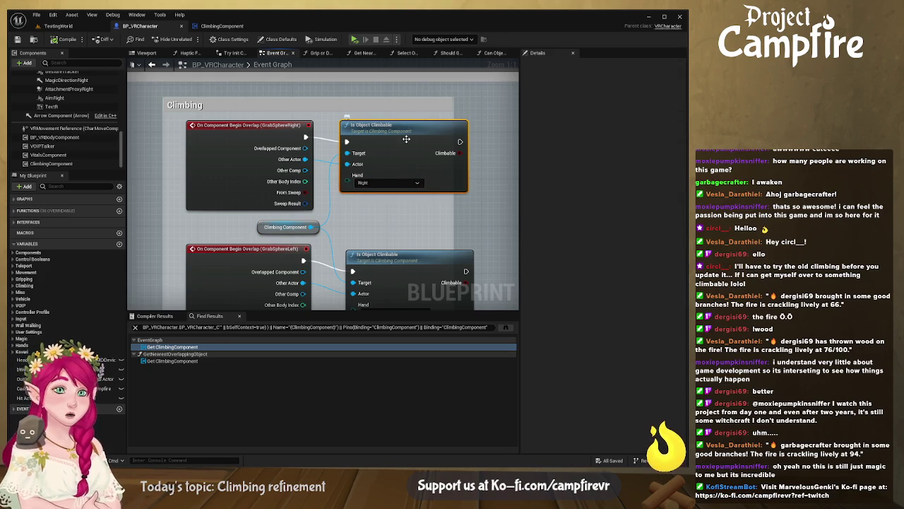
pyautogui.moveTo(406, 137); pyautogui.dragTo(411, 133)
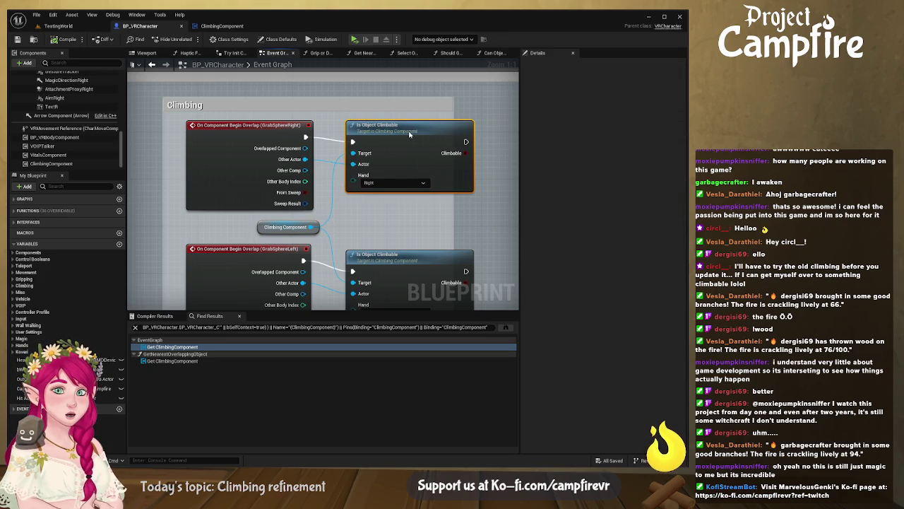
pyautogui.doubleClick(411, 131)
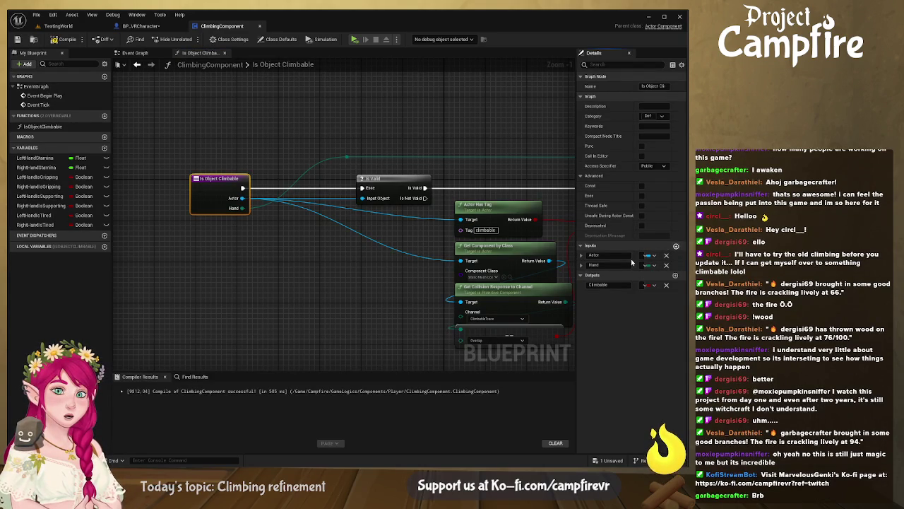
# Step: Add an input named Component to the Is Object Climbable function
pyautogui.click(676, 245)
pyautogui.write('Component')
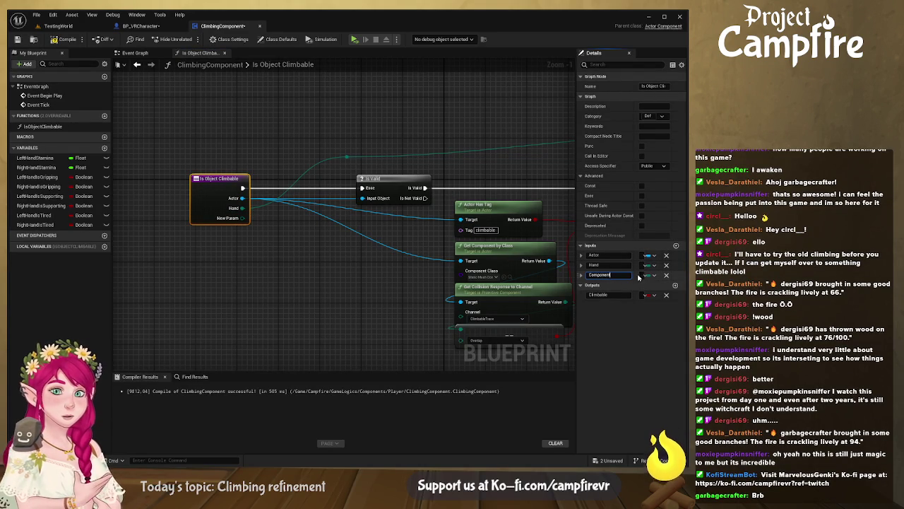
pyautogui.press('Return')
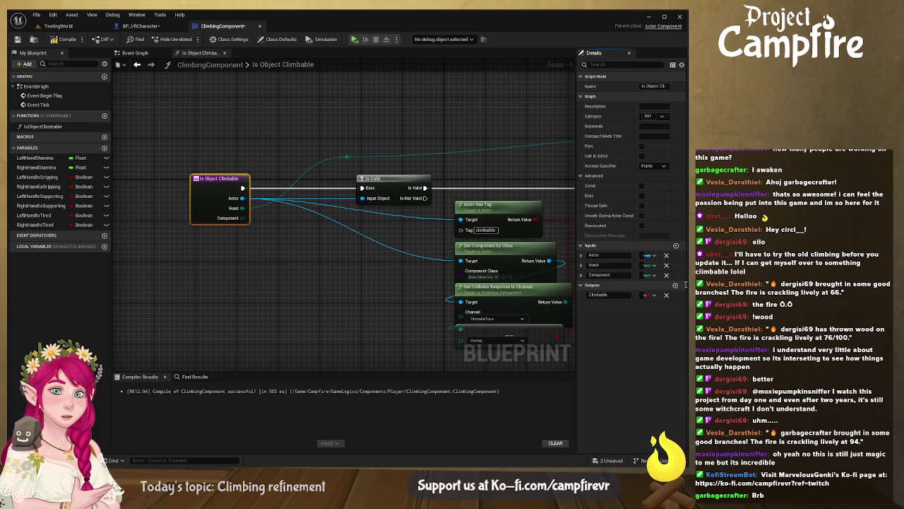
# Step: Check the updated call in BP_VRCharacter, then reselect the function's entry node
pyautogui.click(263, 117)
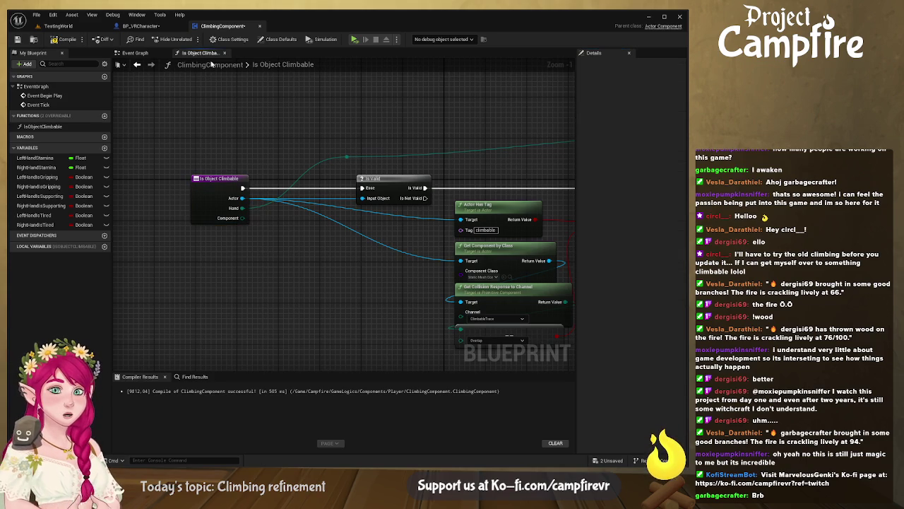
pyautogui.hotkey('ctrl', 'Tab')
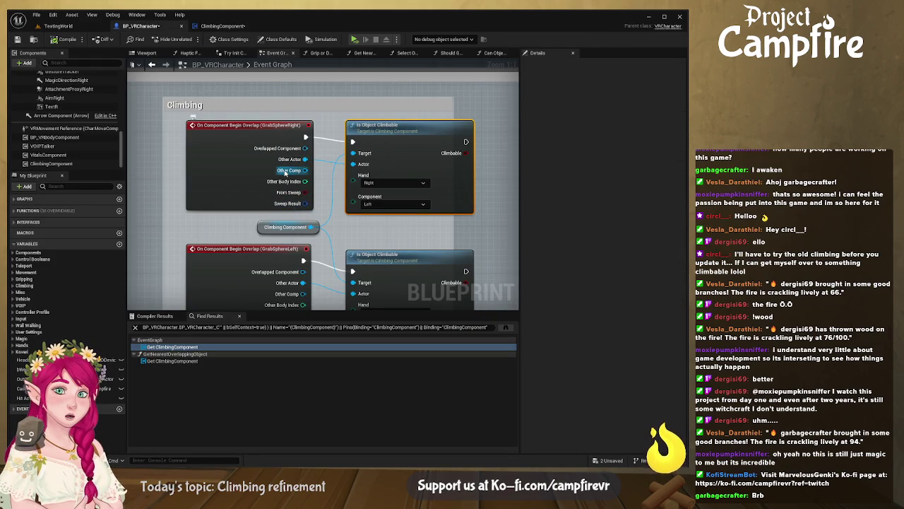
pyautogui.click(225, 26)
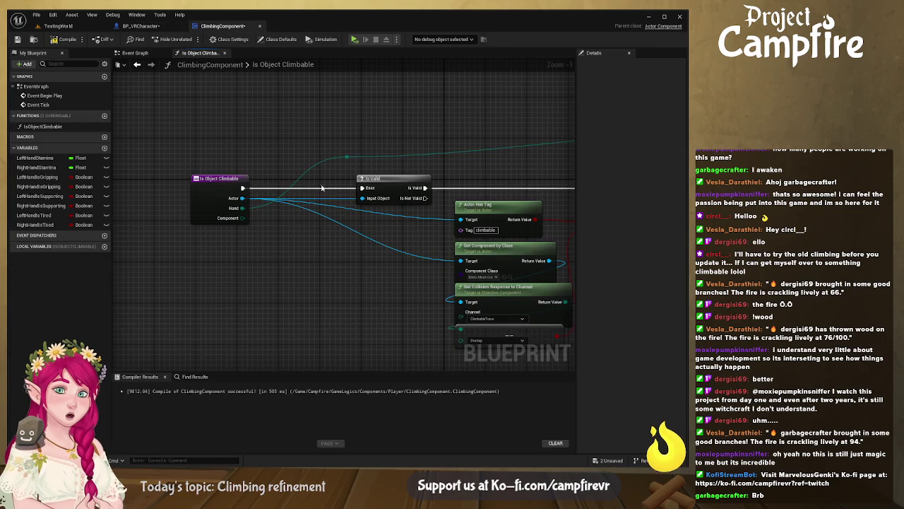
pyautogui.click(212, 179)
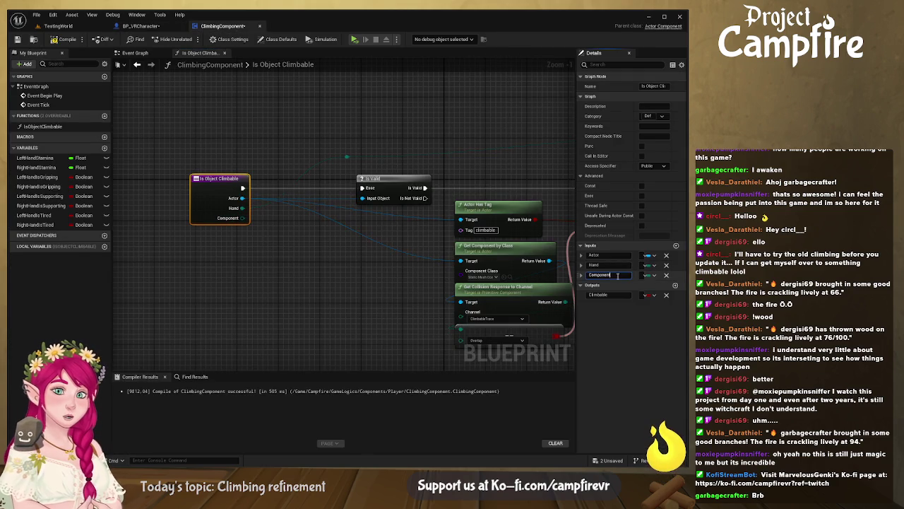